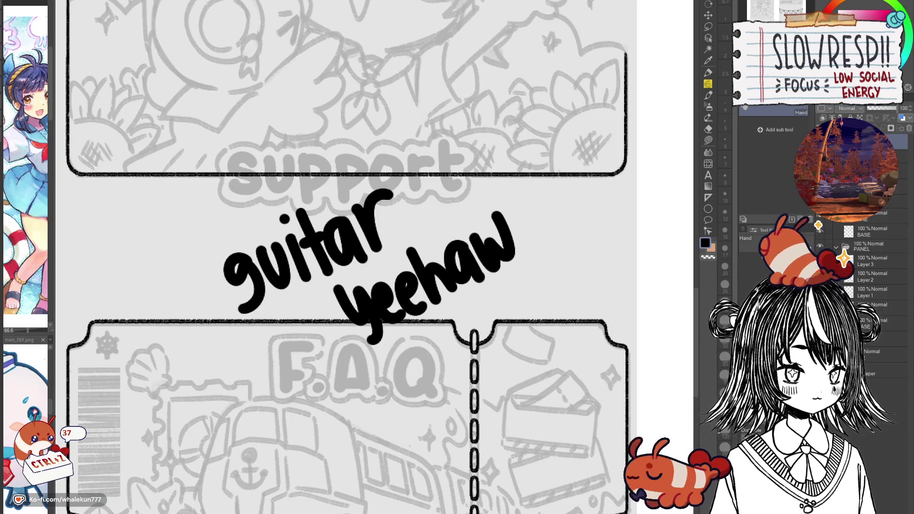
# Step: Delete the guitar yeehaw lettering layer and zoom in on the F.A.Q ticket
pyautogui.hotkey('ctrl', 'z')
pyautogui.moveTo(432, 512)
pyautogui.mouseDown()
pyautogui.moveTo(432, 466)
pyautogui.moveTo(521, 384)
pyautogui.moveTo(490, 382)
pyautogui.moveTo(481, 402)
pyautogui.mouseUp()
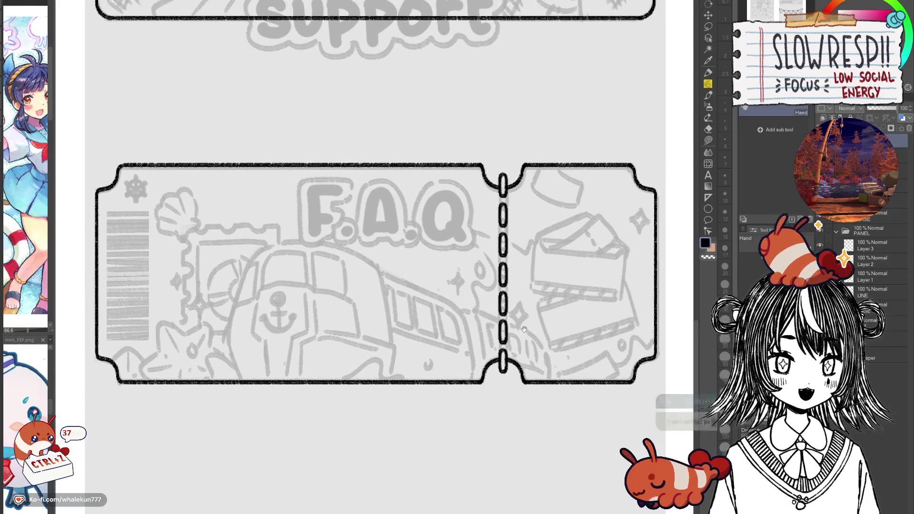
pyautogui.scroll(1, 481, 401)
pyautogui.moveTo(525, 378)
pyautogui.mouseDown()
pyautogui.moveTo(492, 378)
pyautogui.moveTo(497, 355)
pyautogui.mouseUp()
pyautogui.scroll(-2, 492, 378)
# Step: Erase the last perforation dash above the ticket's bottom notch with a size 17 eraser
pyautogui.press('e')
pyautogui.scroll(2, 528, 207)
pyautogui.scroll(1, 528, 207)
pyautogui.press(']')
pyautogui.press(']')
pyautogui.press(']')
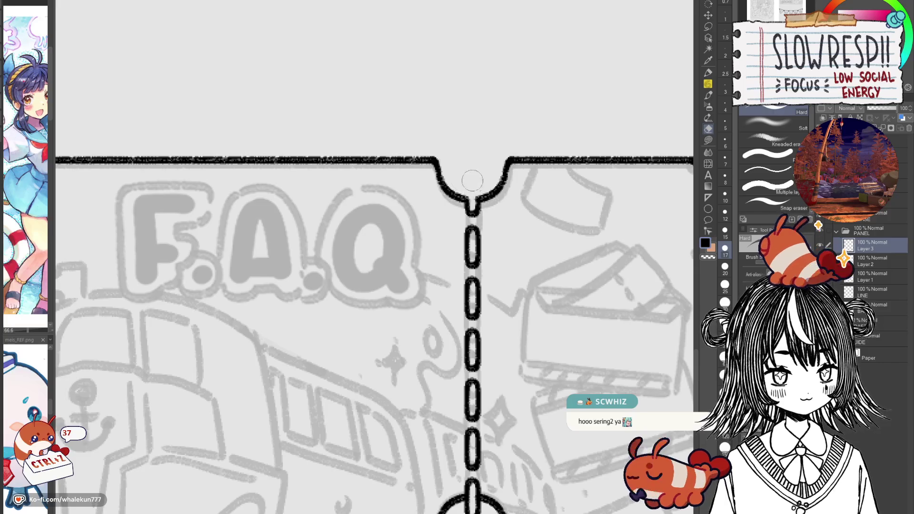
pyautogui.scroll(-5, 482, 280)
pyautogui.moveTo(482, 279); pyautogui.dragTo(470, 250)
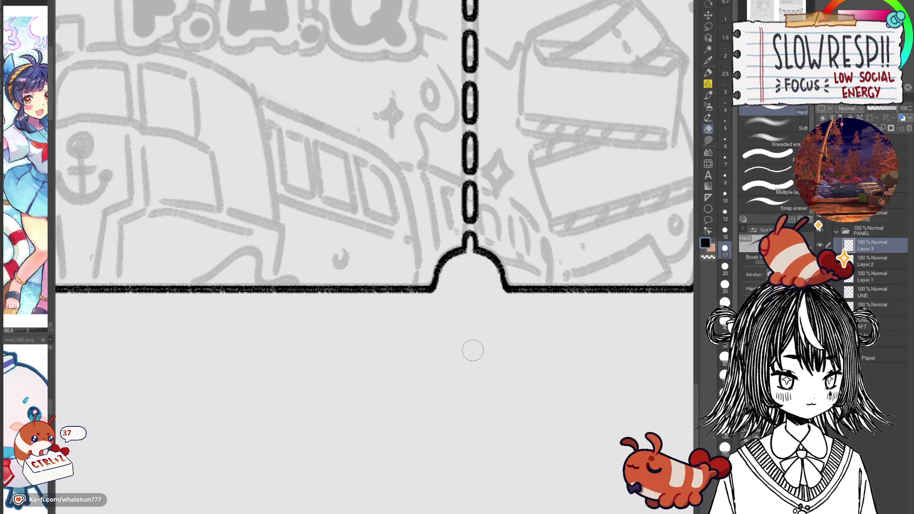
pyautogui.press('p')
pyautogui.press('p')
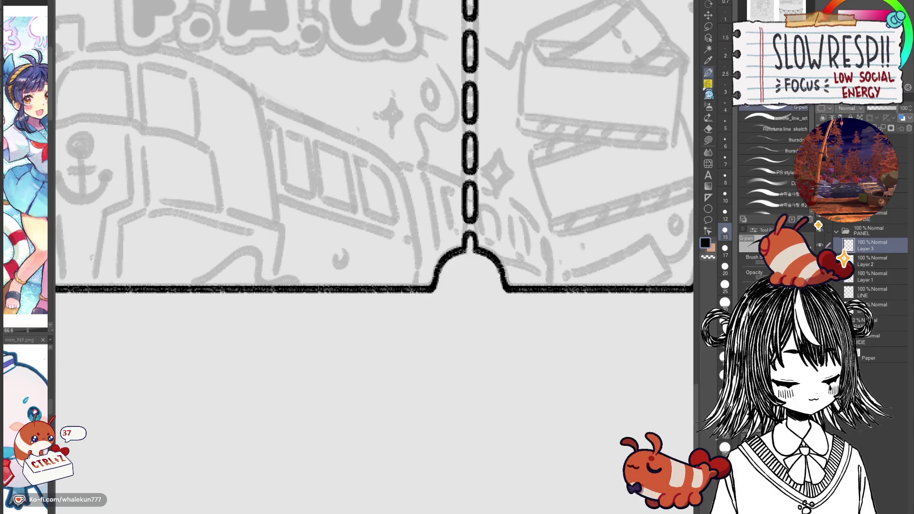
pyautogui.scroll(-3, 504, 406)
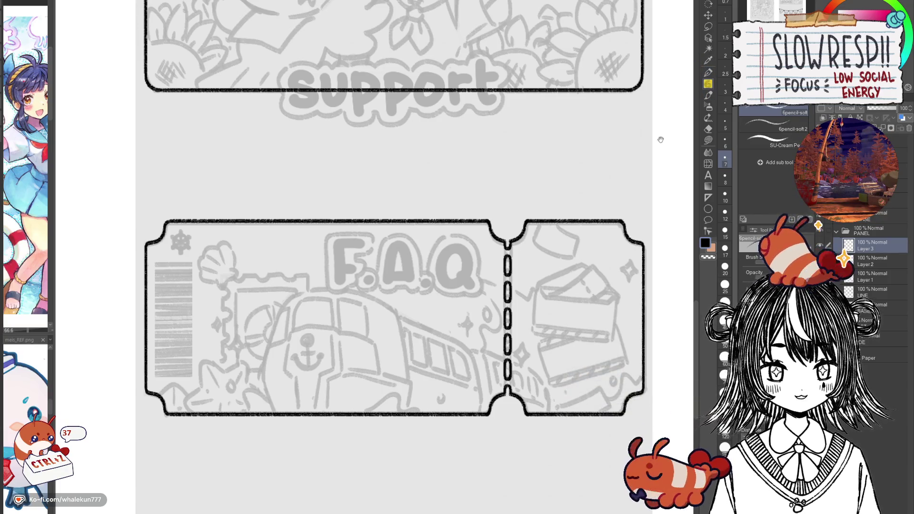
# Step: Bring the Credits and Support panels fully into view and select Layer 3 to draw on
pyautogui.moveTo(660, 139); pyautogui.dragTo(679, 224)
pyautogui.moveTo(594, 316); pyautogui.dragTo(601, 173)
pyautogui.moveTo(591, 250); pyautogui.dragTo(603, 291)
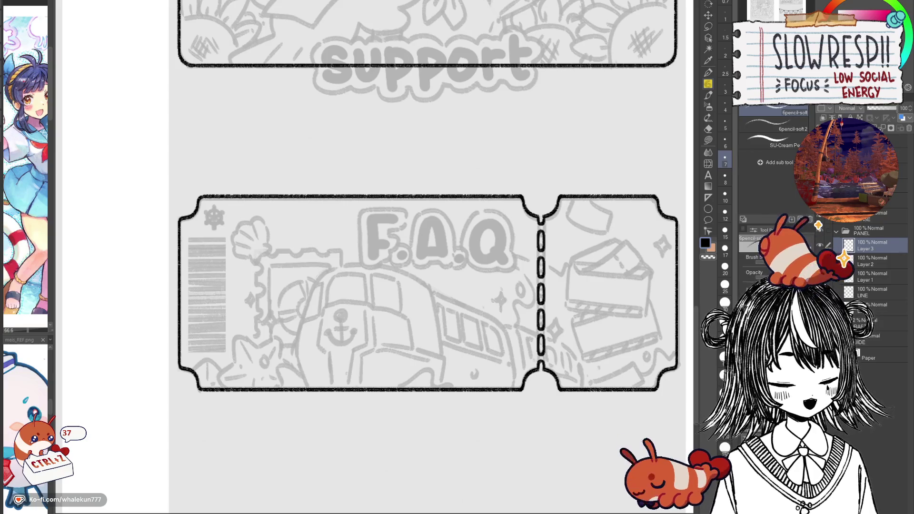
pyautogui.scroll(-5, 587, 364)
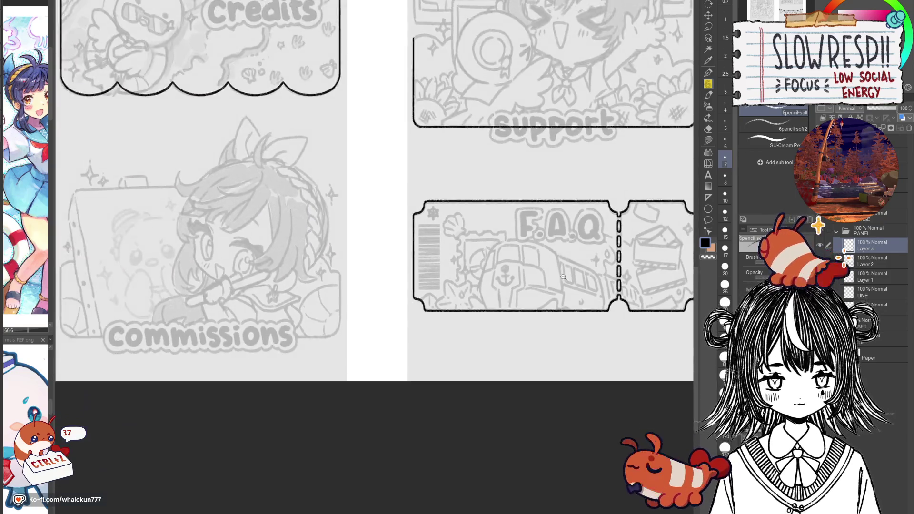
pyautogui.scroll(-2, 562, 277)
pyautogui.moveTo(563, 277); pyautogui.dragTo(538, 340)
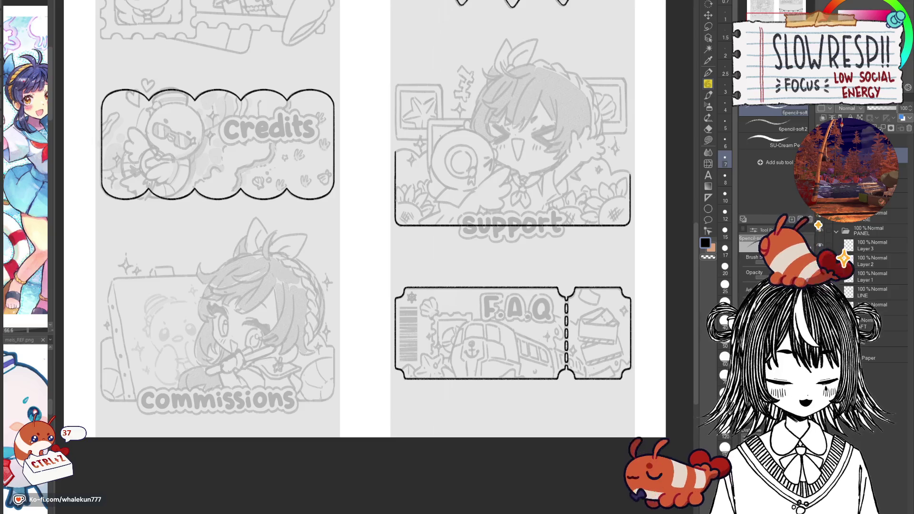
pyautogui.click(856, 251)
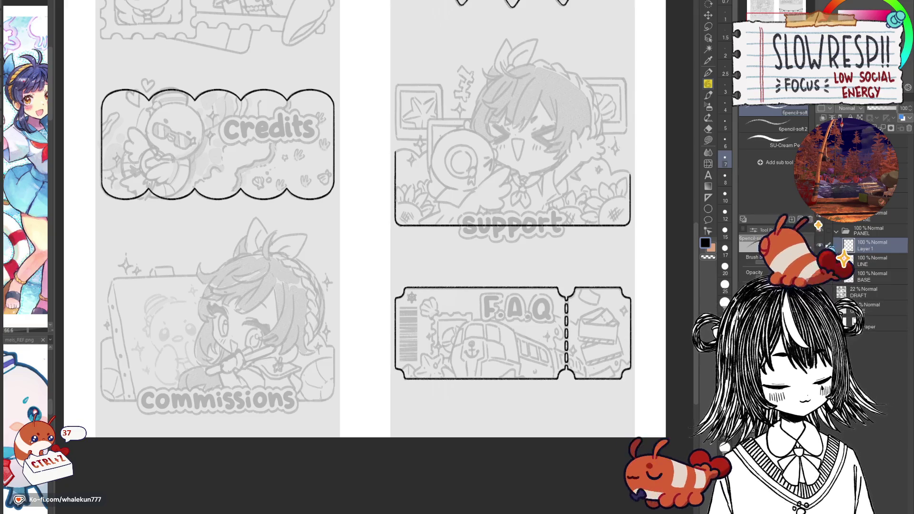
pyautogui.scroll(3, 381, 233)
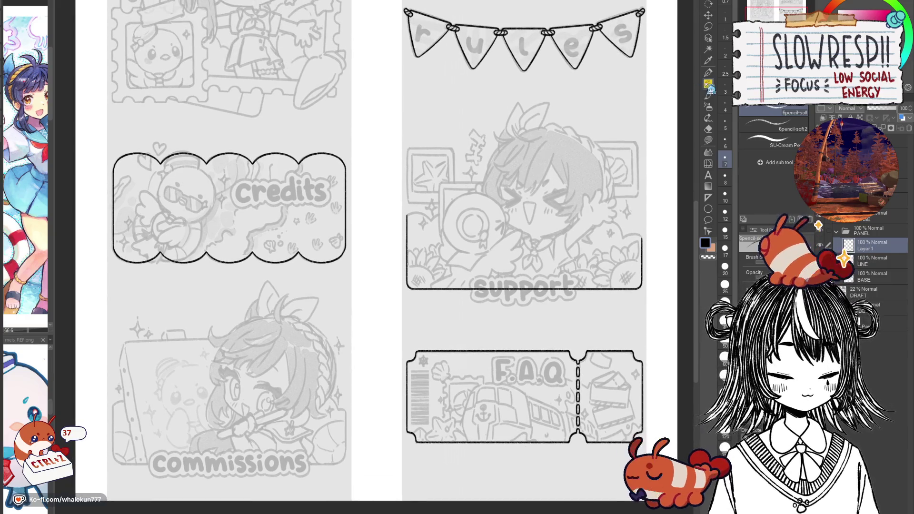
pyautogui.scroll(5, 448, 175)
# Step: Remove the stray vertical ruler guide on the Support panel and choose the Linear ruler
pyautogui.press('u')
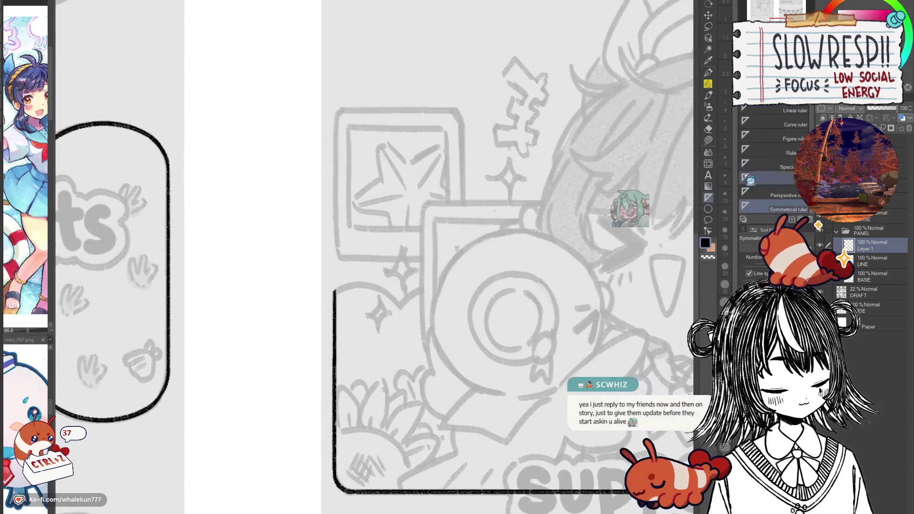
pyautogui.scroll(2, 461, 290)
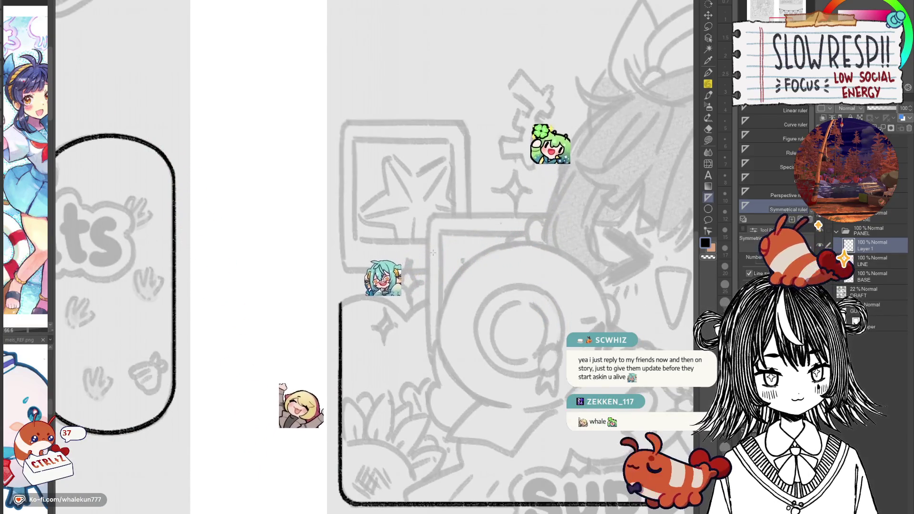
pyautogui.moveTo(429, 221); pyautogui.dragTo(434, 363)
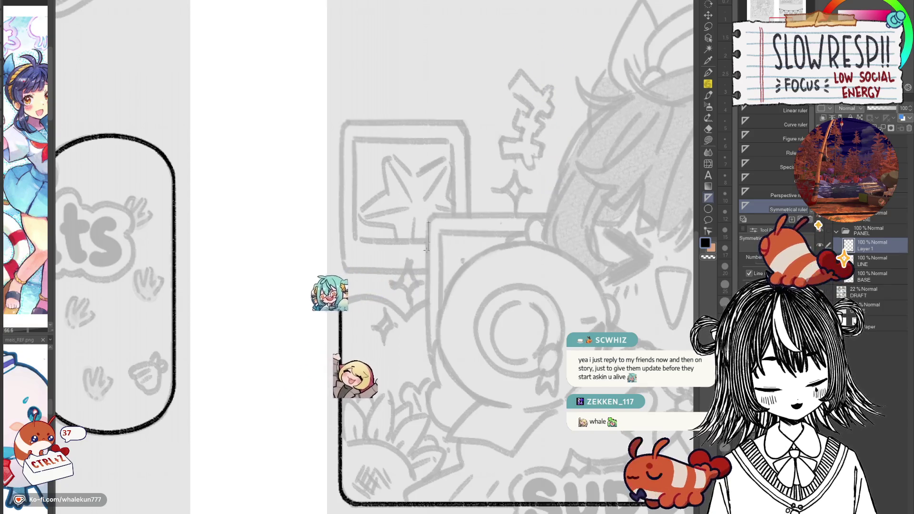
pyautogui.hotkey('ctrl', 'z')
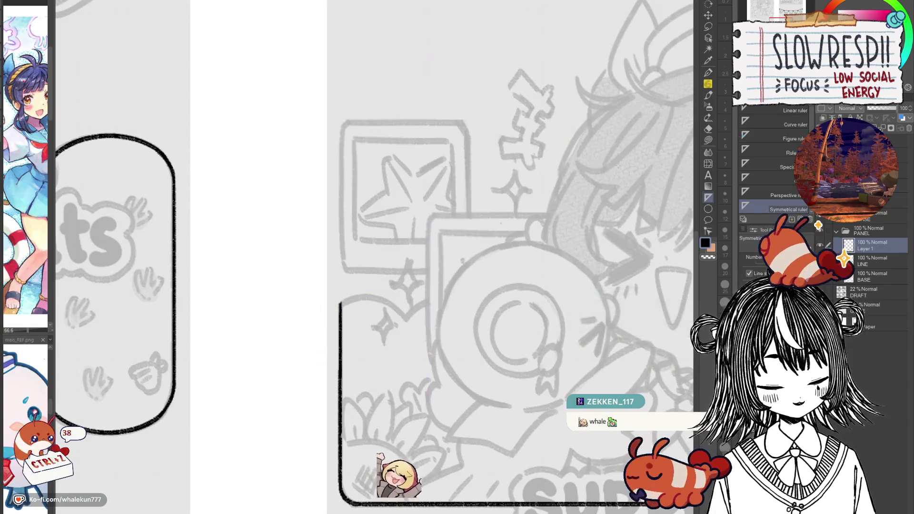
pyautogui.click(793, 113)
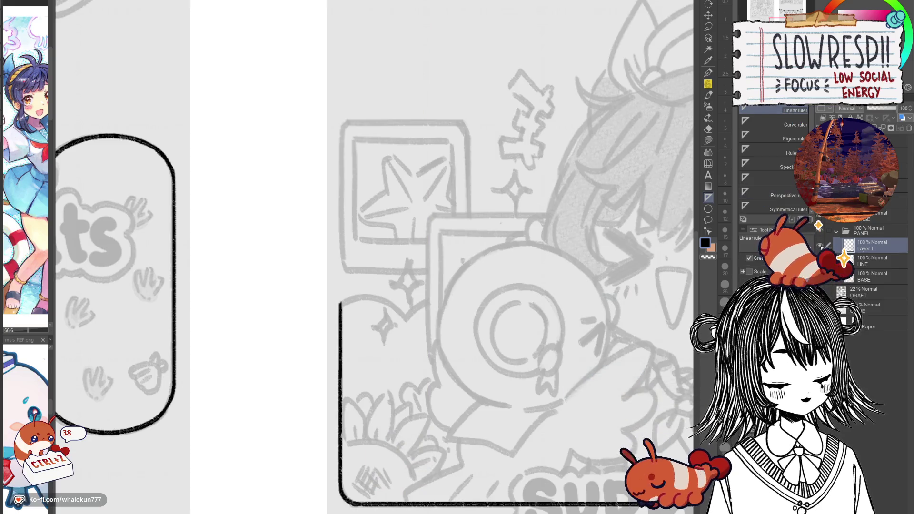
pyautogui.hotkey('ctrl', '-')
pyautogui.hotkey('ctrl', '-')
pyautogui.hotkey('ctrl', '-')
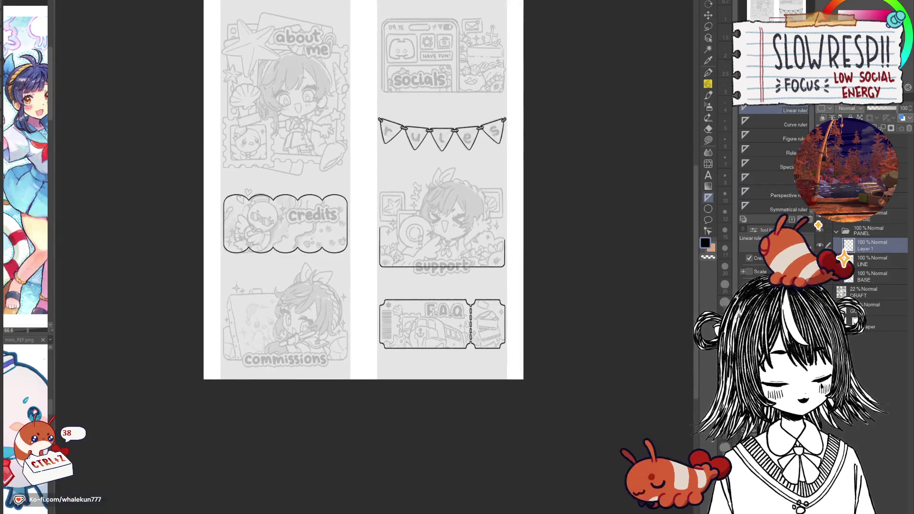
# Step: Delete the empty Layer 1 and add a new raster layer above LINE
pyautogui.press('Delete')
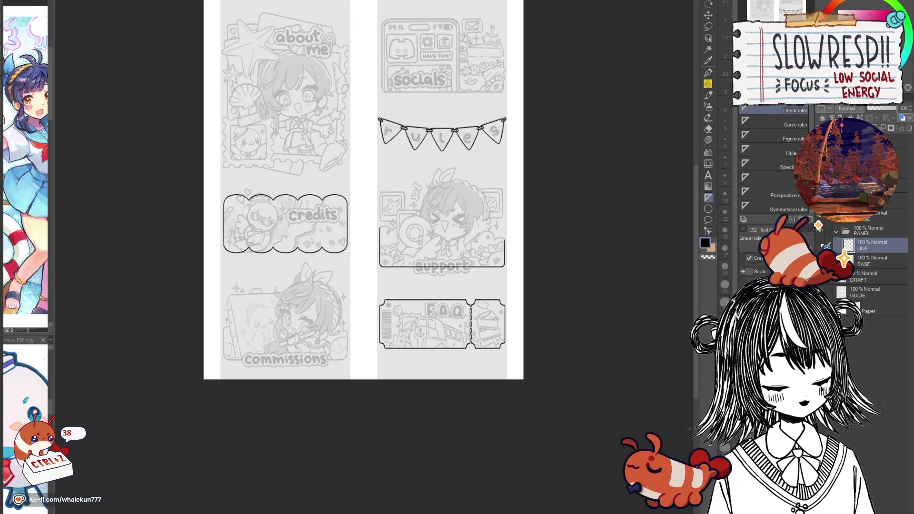
pyautogui.hotkey('ctrl', 'shift', 'n')
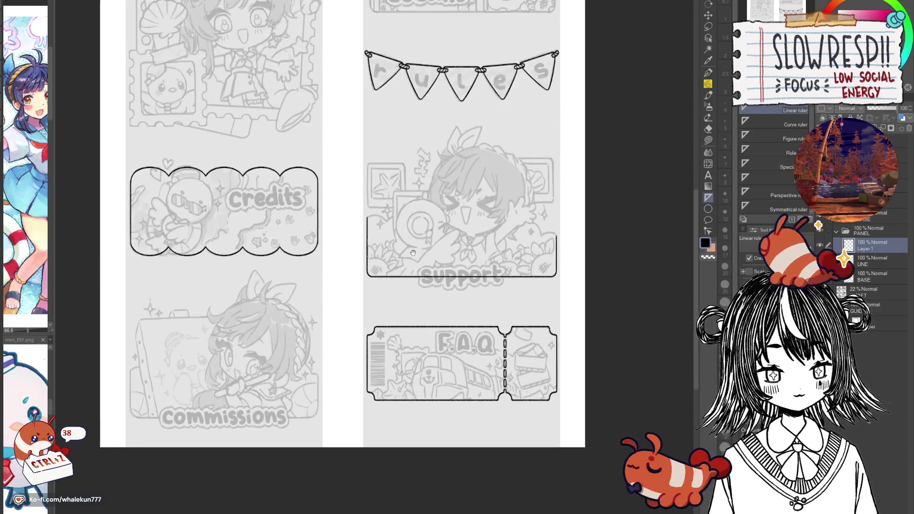
pyautogui.hotkey('ctrl', '+')
pyautogui.hotkey('ctrl', '+')
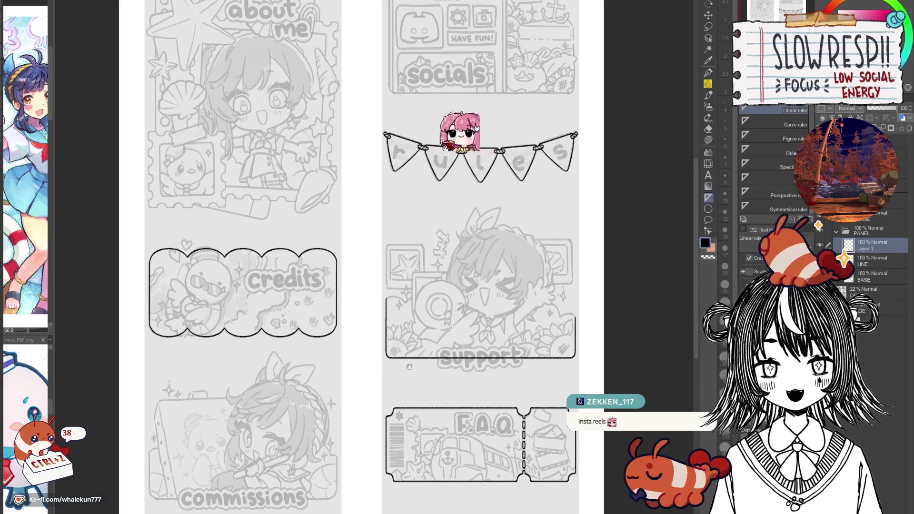
# Step: Set vertical and horizontal ruler guides, then pencil the frame's left and top lines
pyautogui.moveTo(409, 365)
pyautogui.mouseDown()
pyautogui.moveTo(418, 367)
pyautogui.moveTo(409, 329)
pyautogui.moveTo(379, 335)
pyautogui.mouseUp()
pyautogui.scroll(3, 386, 244)
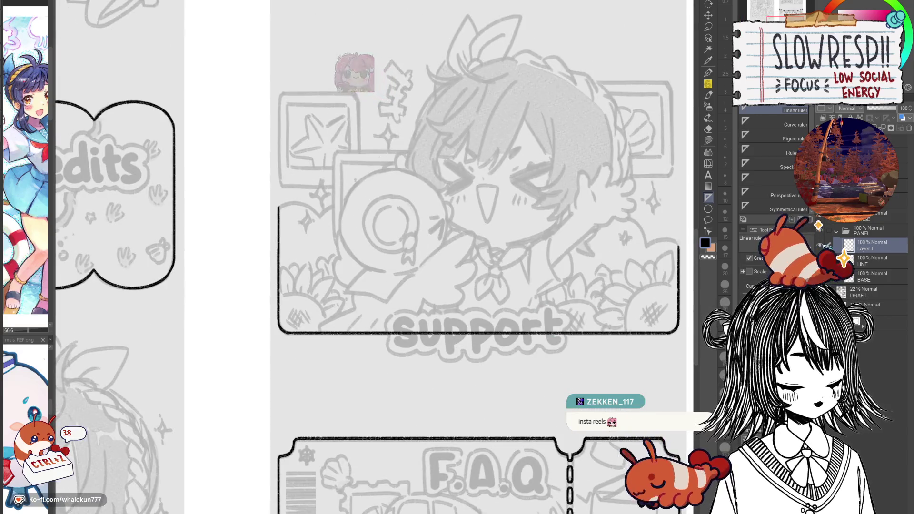
pyautogui.scroll(3, 456, 315)
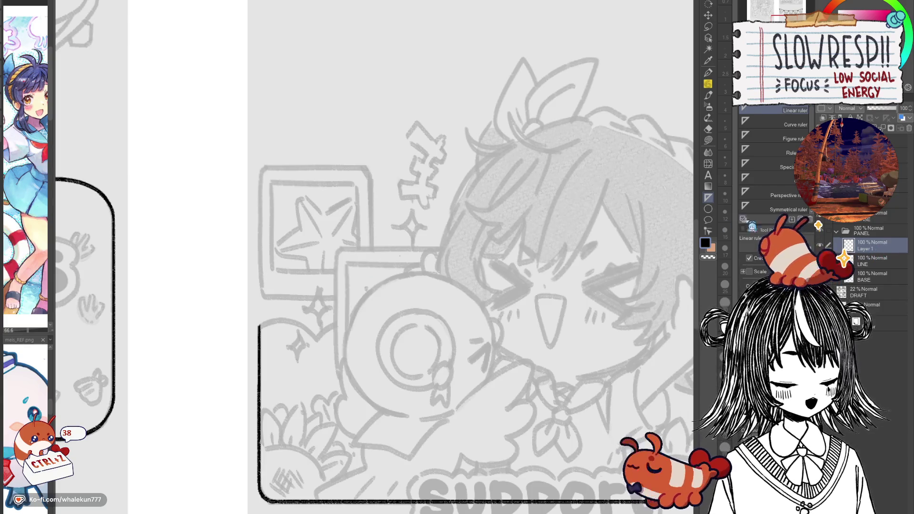
pyautogui.moveTo(340, 260)
pyautogui.mouseDown()
pyautogui.moveTo(351, 223)
pyautogui.moveTo(349, 333)
pyautogui.mouseUp()
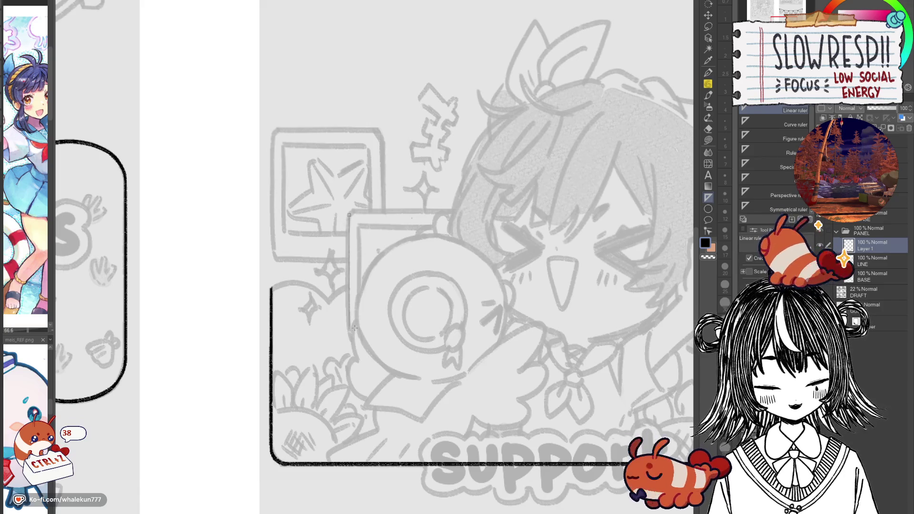
pyautogui.moveTo(353, 210); pyautogui.dragTo(463, 220)
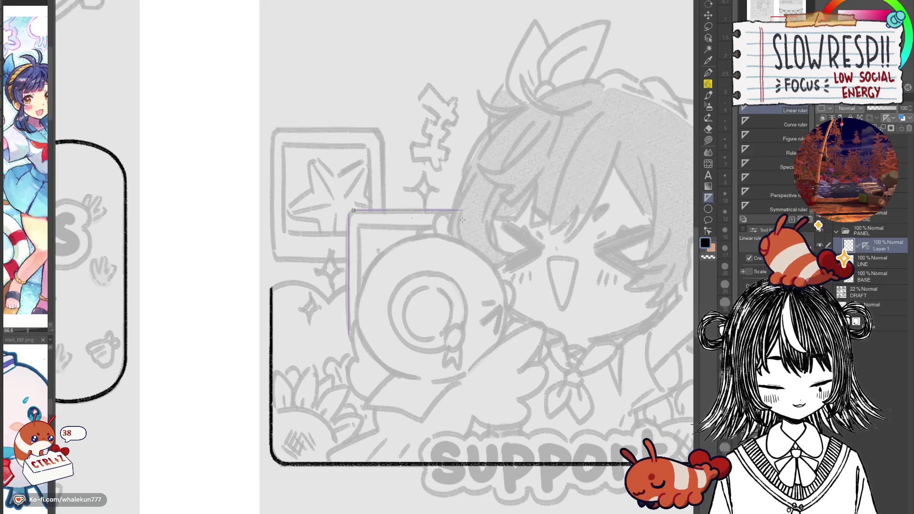
pyautogui.press('p')
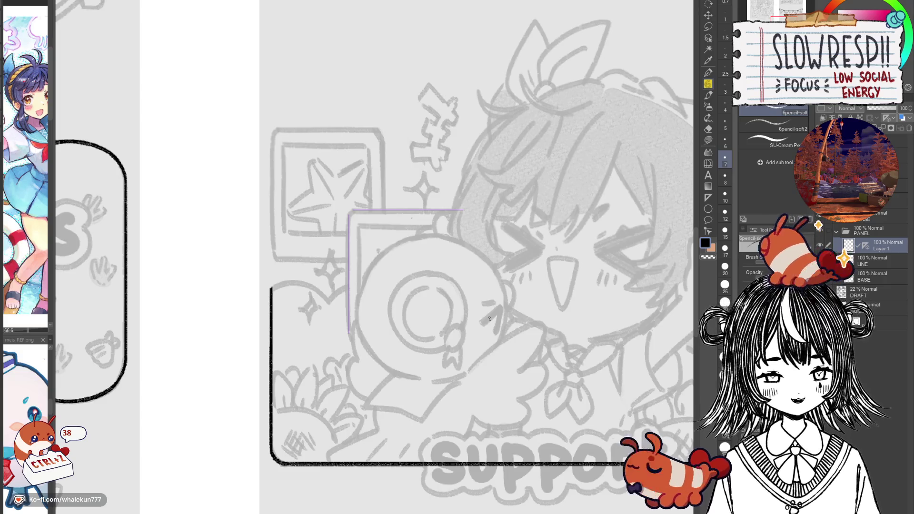
pyautogui.moveTo(350, 218)
pyautogui.mouseDown()
pyautogui.moveTo(349, 334)
pyautogui.moveTo(368, 209)
pyautogui.moveTo(464, 210)
pyautogui.mouseUp()
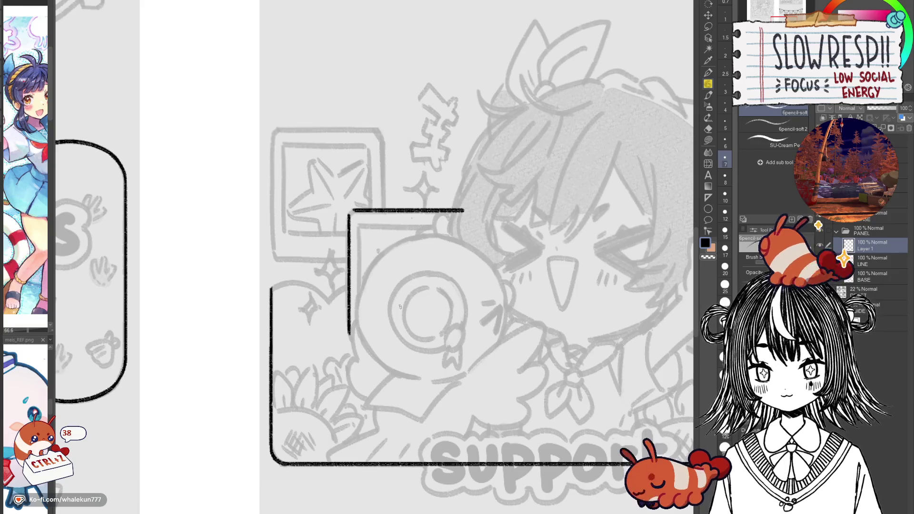
# Step: Attempt the rounded corner joining the top and left lines, undoing the unsatisfying strokes
pyautogui.scroll(2, 410, 298)
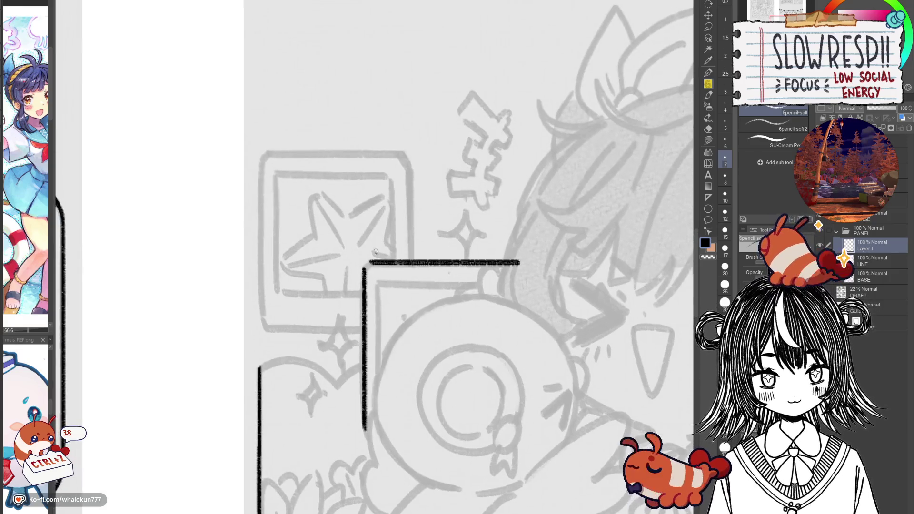
pyautogui.hotkey('ctrl', 'z')
pyautogui.hotkey('ctrl', 'y')
pyautogui.hotkey('ctrl', 'z')
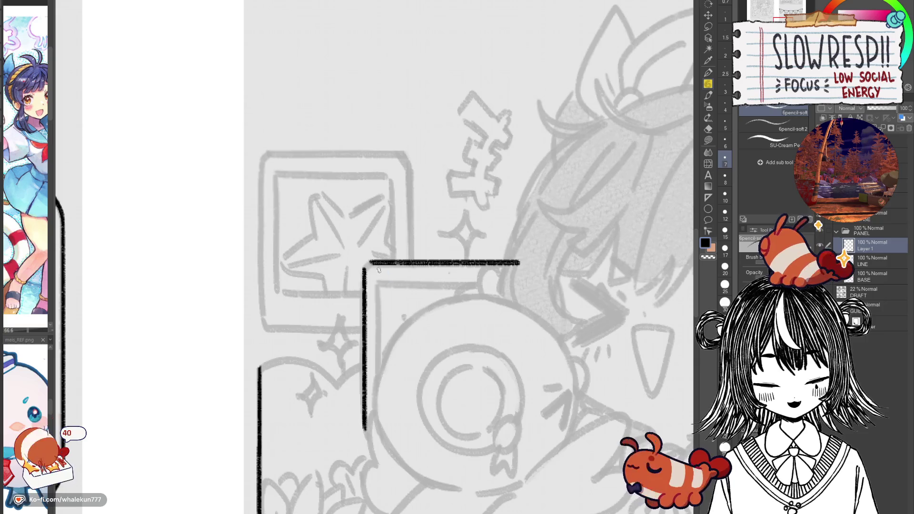
pyautogui.scroll(1, 374, 258)
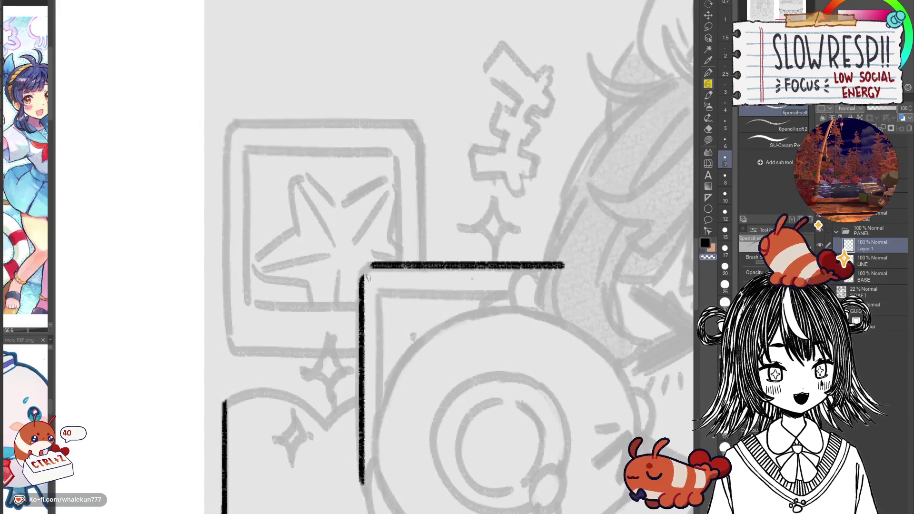
pyautogui.hotkey('ctrl', 'z')
pyautogui.moveTo(361, 288)
pyautogui.mouseDown()
pyautogui.moveTo(376, 265)
pyautogui.moveTo(363, 286)
pyautogui.mouseUp()
pyautogui.hotkey('ctrl', 'z')
pyautogui.hotkey('ctrl', 'z')
pyautogui.hotkey('ctrl', 'z')
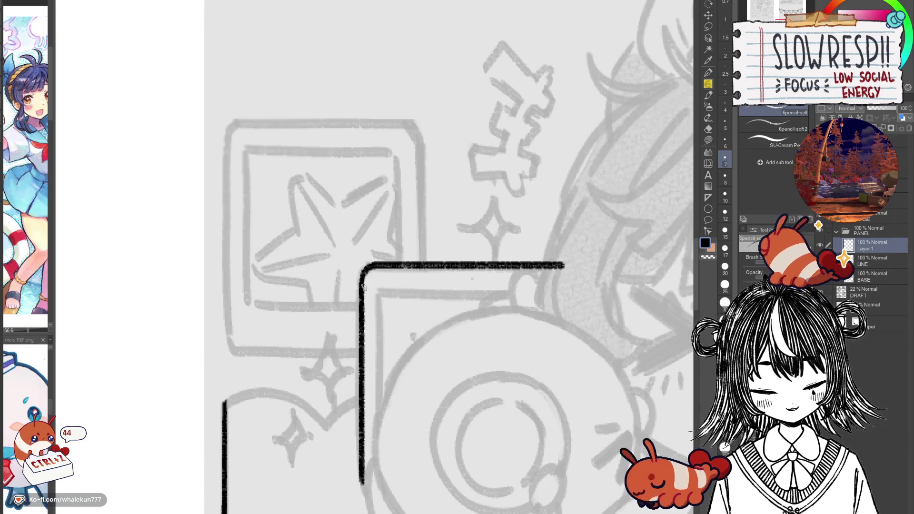
pyautogui.moveTo(372, 371)
pyautogui.mouseDown()
pyautogui.moveTo(363, 277)
pyautogui.moveTo(445, 419)
pyautogui.moveTo(441, 348)
pyautogui.mouseUp()
pyautogui.moveTo(384, 369)
pyautogui.mouseDown()
pyautogui.moveTo(327, 303)
pyautogui.moveTo(344, 352)
pyautogui.moveTo(329, 348)
pyautogui.moveTo(344, 352)
pyautogui.mouseUp()
pyautogui.scroll(2, 328, 303)
pyautogui.hotkey('ctrl', 'z')
pyautogui.hotkey('ctrl', 'z')
pyautogui.hotkey('ctrl', 'z')
pyautogui.hotkey('ctrl', 'z')
pyautogui.scroll(-2, 344, 336)
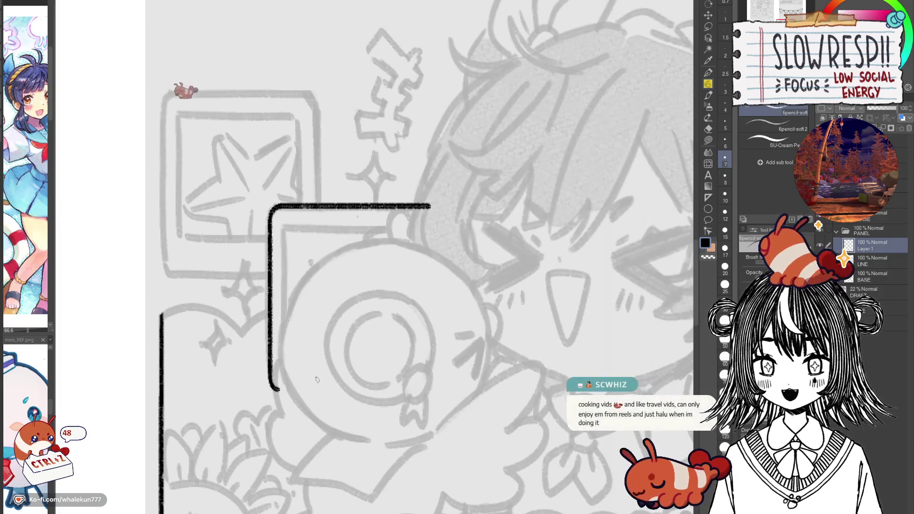
# Step: Copy and flip the inked L corner to close the rectangle, nudge it right, and merge
pyautogui.hotkey('ctrl', 'c')
pyautogui.hotkey('ctrl', 'v')
pyautogui.hotkey('ctrl', 't')
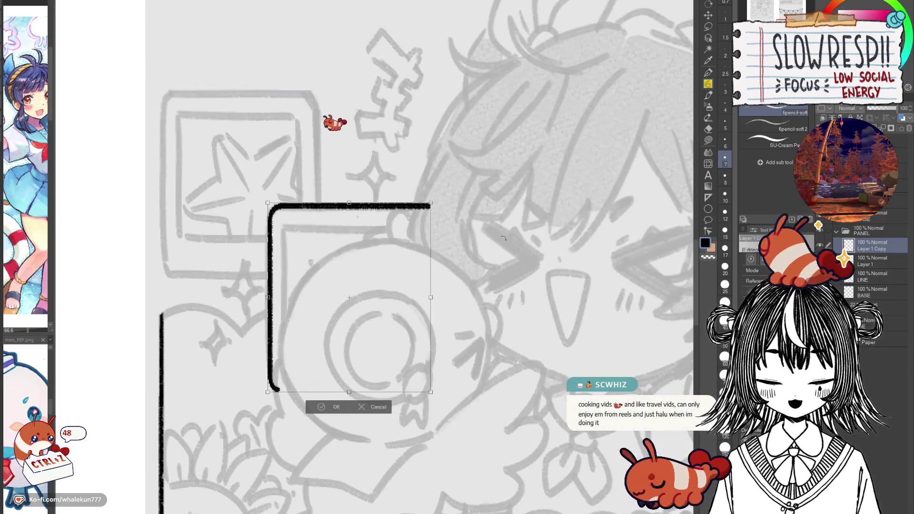
pyautogui.hotkey('ctrl', 'r')
pyautogui.click(323, 405)
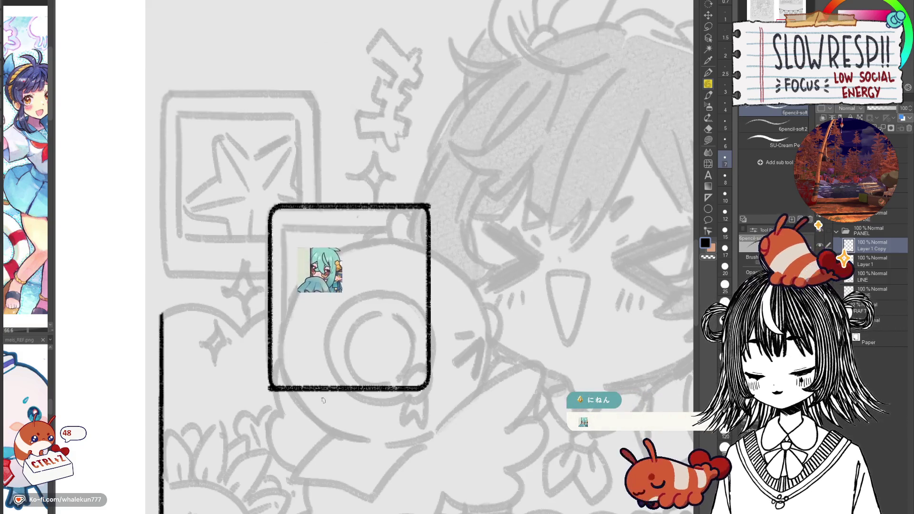
pyautogui.click(708, 15)
pyautogui.moveTo(433, 401); pyautogui.dragTo(440, 402)
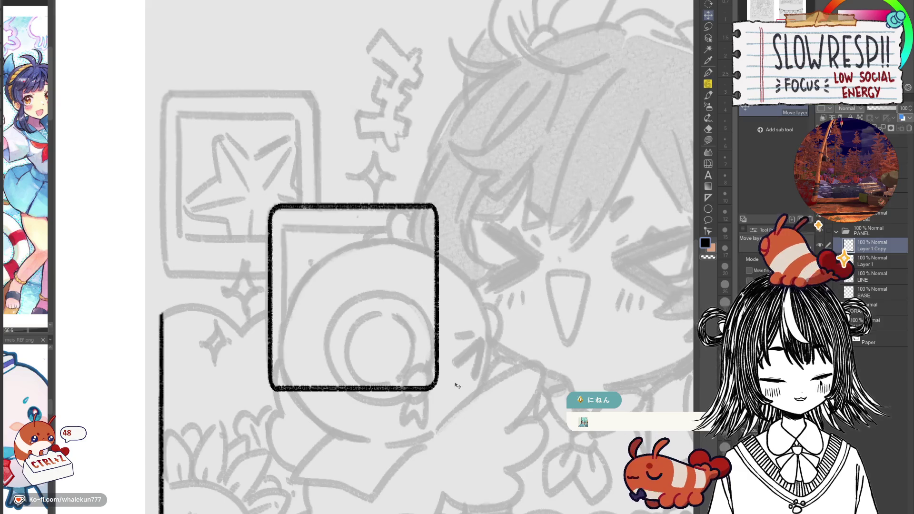
pyautogui.hotkey('ctrl', 'e')
# Step: Try copying the rectangle frame onto the star box and right box, then undo the copies
pyautogui.moveTo(456, 386); pyautogui.dragTo(523, 385)
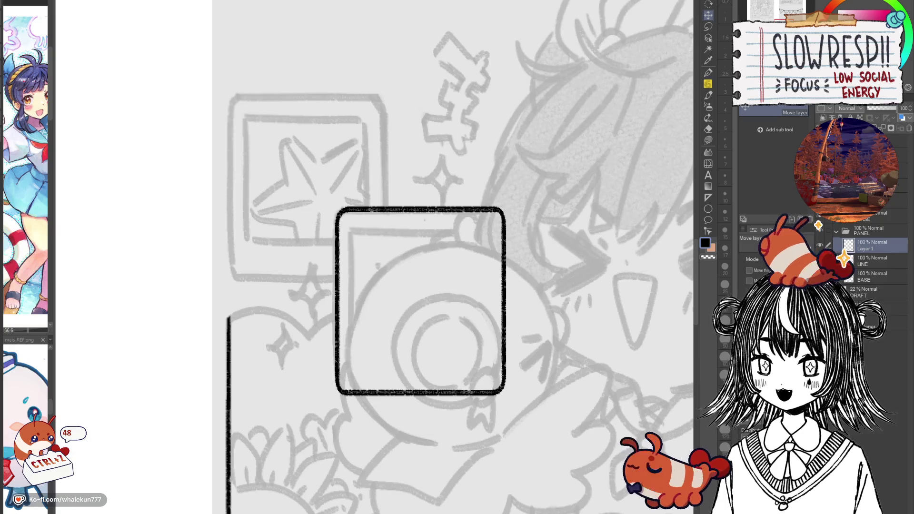
pyautogui.hotkey('ctrl', 'j')
pyautogui.moveTo(502, 333)
pyautogui.mouseDown()
pyautogui.moveTo(547, 377)
pyautogui.moveTo(437, 259)
pyautogui.moveTo(431, 326)
pyautogui.moveTo(393, 328)
pyautogui.mouseUp()
pyautogui.press('e')
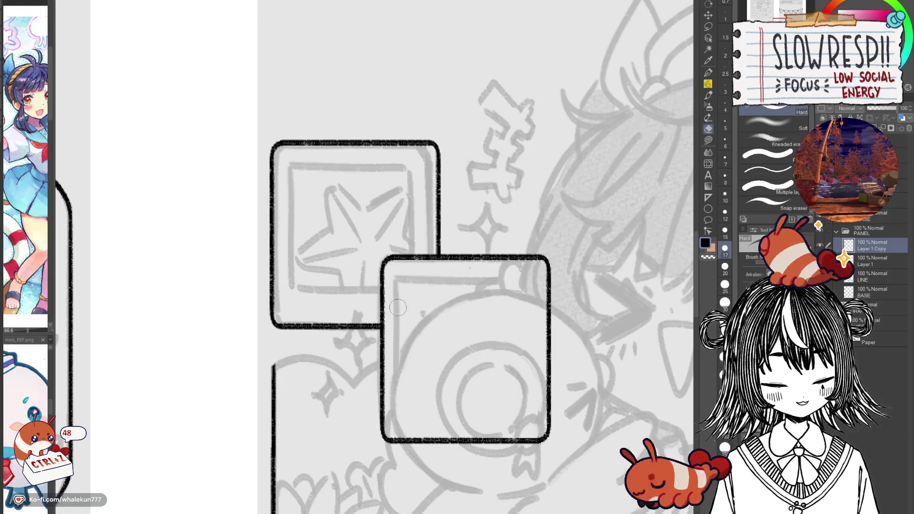
pyautogui.press('k')
pyautogui.click(867, 266)
pyautogui.scroll(-6, 306, 315)
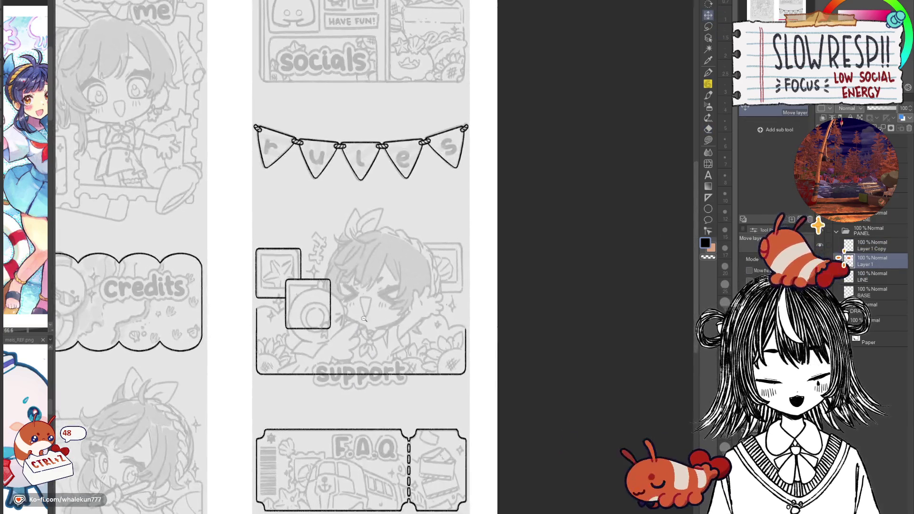
pyautogui.scroll(3, 307, 315)
pyautogui.hotkey('ctrl', 'c')
pyautogui.hotkey('ctrl', 'v')
pyautogui.moveTo(307, 315)
pyautogui.mouseDown()
pyautogui.moveTo(547, 266)
pyautogui.moveTo(554, 252)
pyautogui.mouseUp()
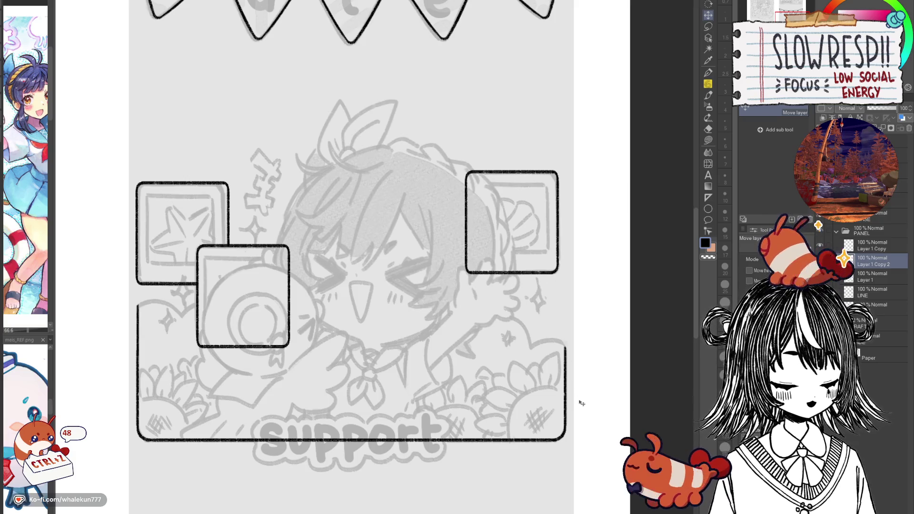
pyautogui.hotkey('ctrl', 'z')
pyautogui.hotkey('ctrl', 'z')
pyautogui.hotkey('ctrl', 'z')
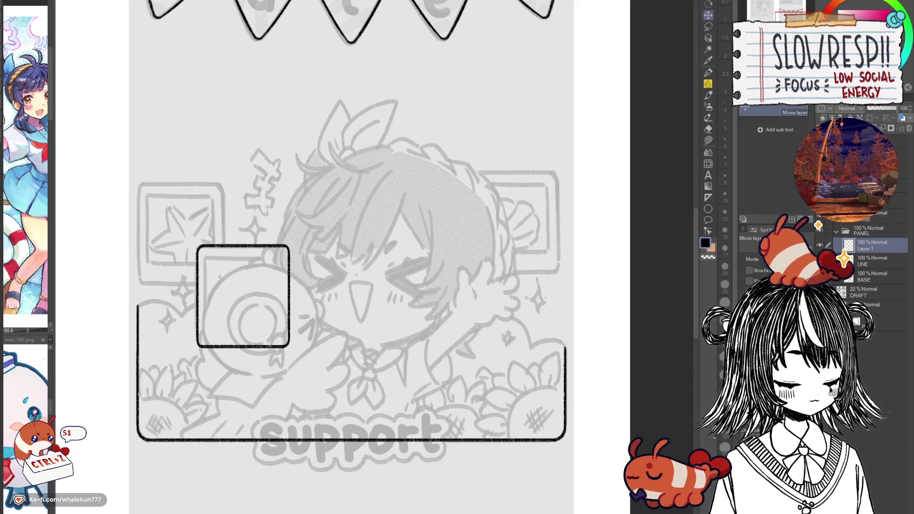
# Step: Set a straight ruler inside the camera box frame and ink the inner top and left lines
pyautogui.moveTo(228, 274)
pyautogui.mouseDown()
pyautogui.moveTo(440, 237)
pyautogui.moveTo(495, 308)
pyautogui.mouseUp()
pyautogui.scroll(3, 440, 237)
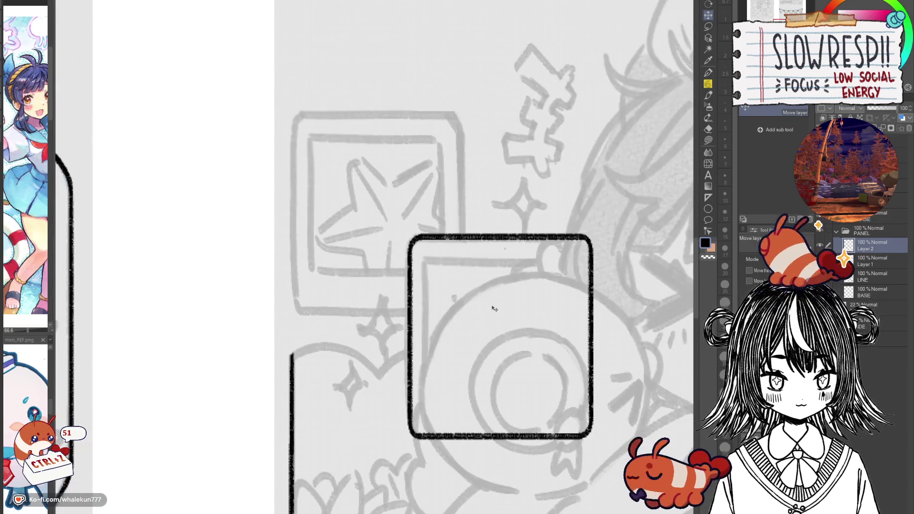
pyautogui.click(707, 197)
pyautogui.moveTo(431, 280); pyautogui.dragTo(401, 219)
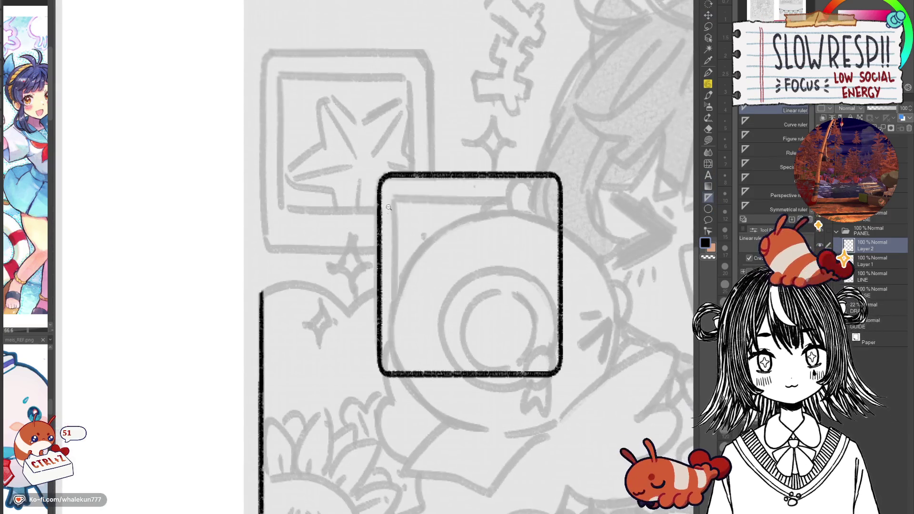
pyautogui.scroll(1, 400, 220)
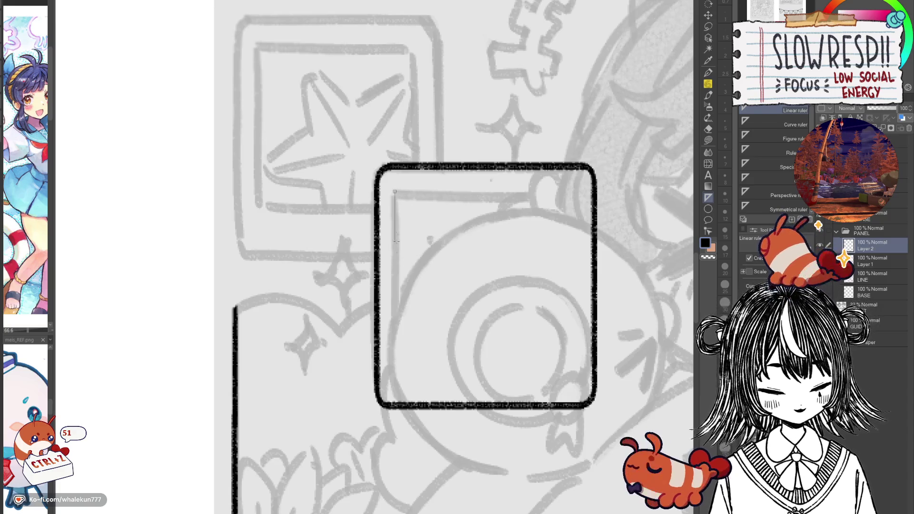
pyautogui.moveTo(404, 359); pyautogui.dragTo(404, 359)
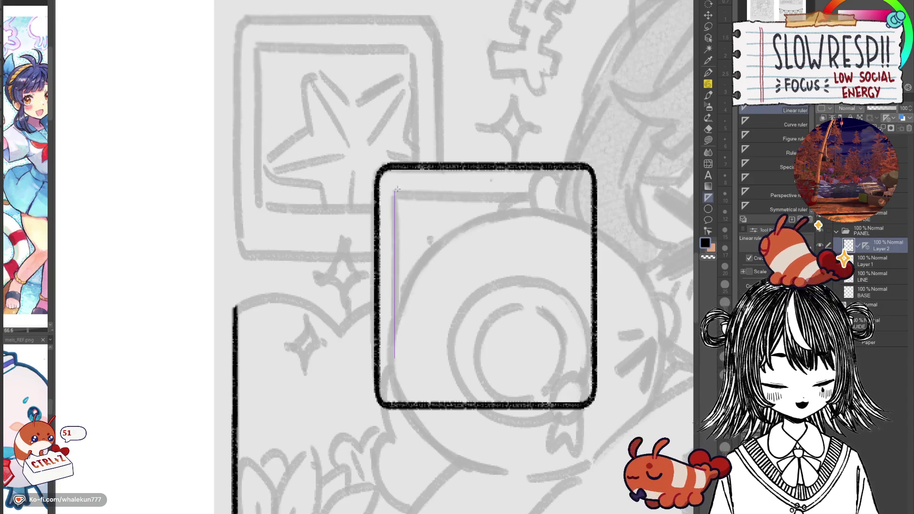
pyautogui.press('p')
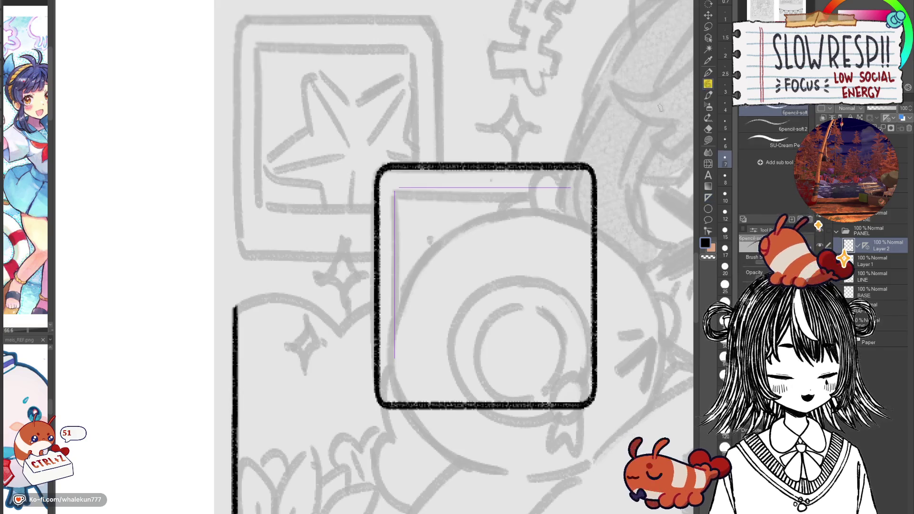
pyautogui.moveTo(398, 188); pyautogui.dragTo(569, 188)
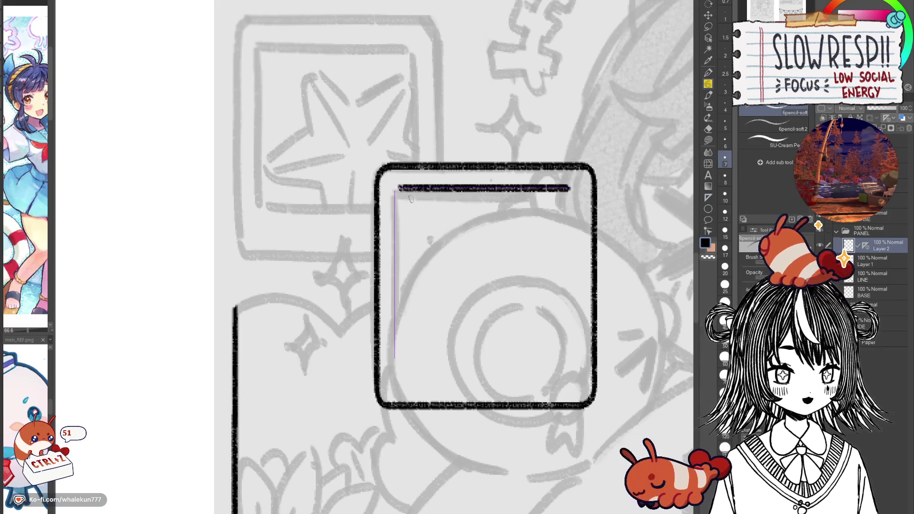
pyautogui.moveTo(395, 189); pyautogui.dragTo(395, 354)
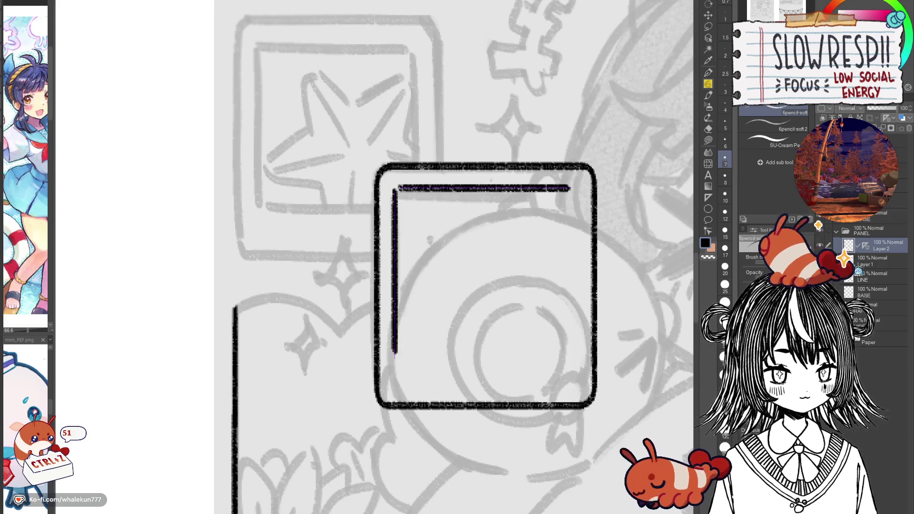
# Step: Round the inner frame's corners, then rotate a copy of the inner L line to close it
pyautogui.scroll(1, 395, 236)
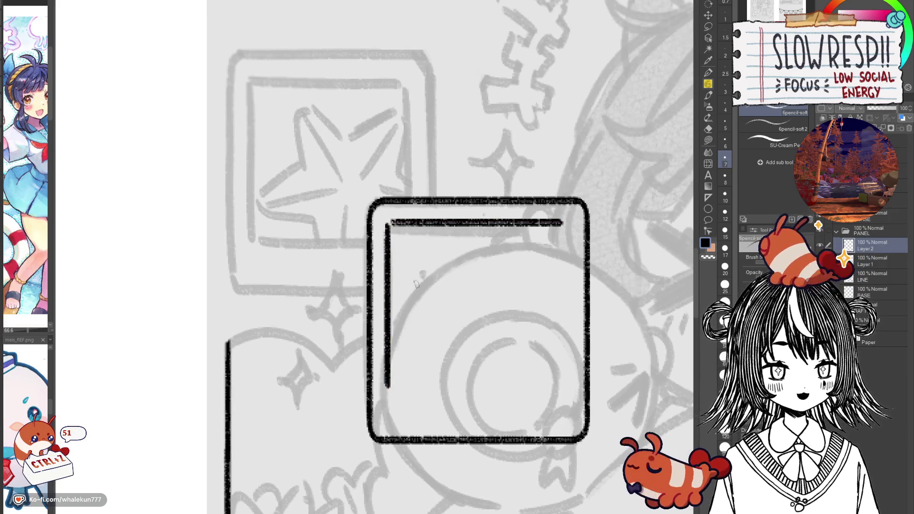
pyautogui.scroll(2, 395, 236)
pyautogui.moveTo(394, 210); pyautogui.dragTo(387, 225)
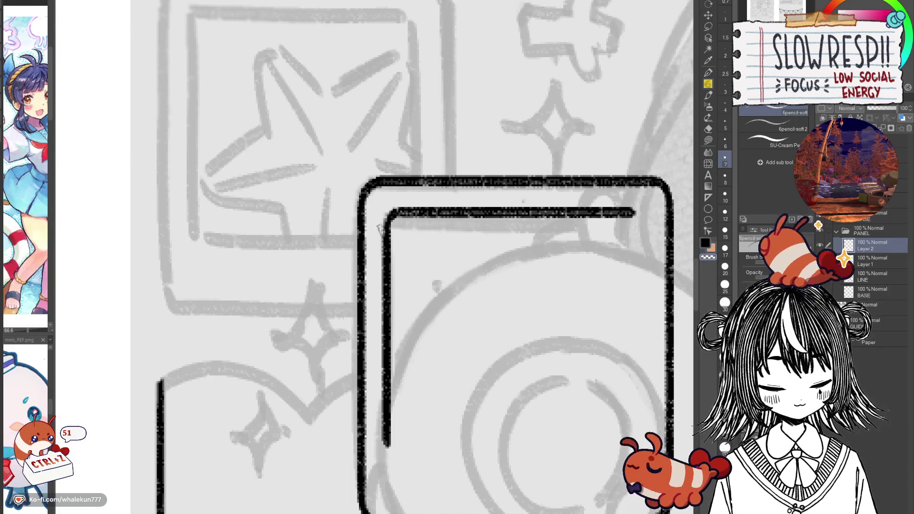
pyautogui.scroll(-5, 386, 238)
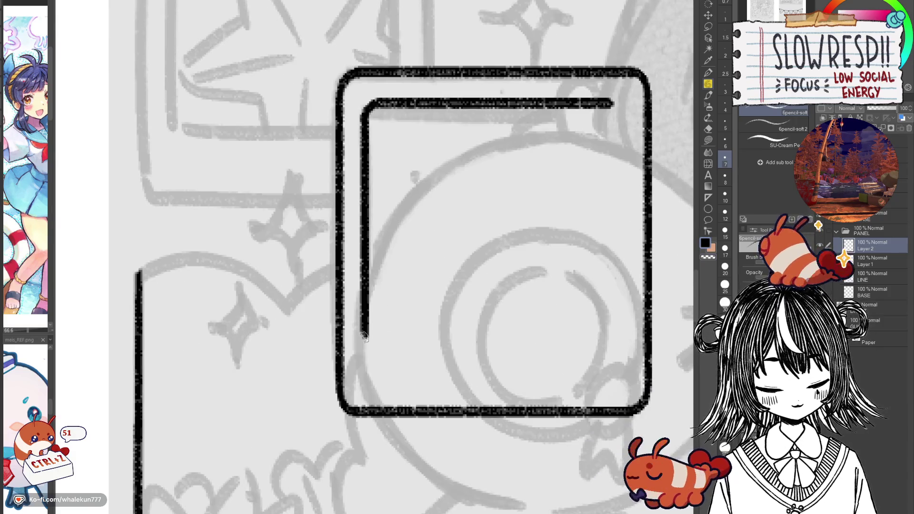
pyautogui.moveTo(364, 337); pyautogui.dragTo(379, 348)
pyautogui.hotkey('ctrl', 'c')
pyautogui.hotkey('ctrl', 'v')
pyautogui.hotkey('ctrl', 't')
pyautogui.moveTo(433, 219); pyautogui.dragTo(550, 254)
pyautogui.click(470, 370)
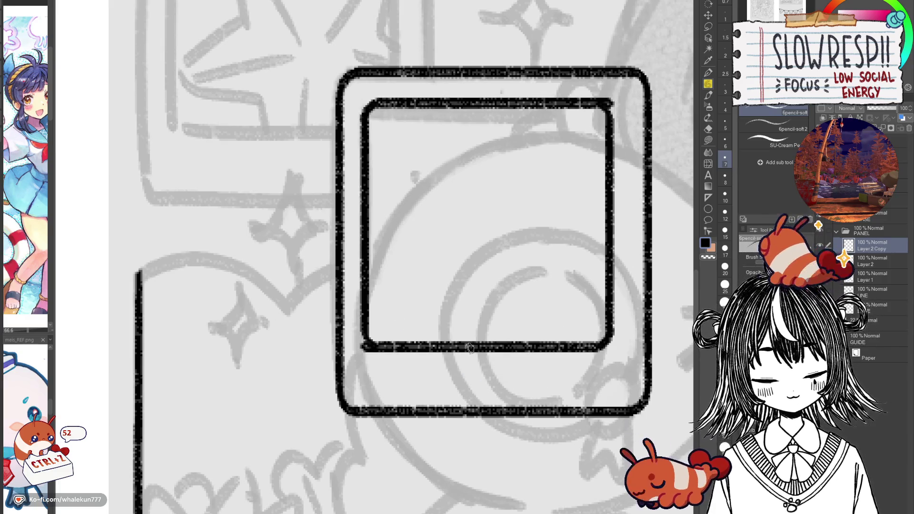
# Step: Shift the inner frame's right half to even the gap with the outer frame
pyautogui.click(708, 16)
pyautogui.moveTo(581, 335); pyautogui.dragTo(594, 335)
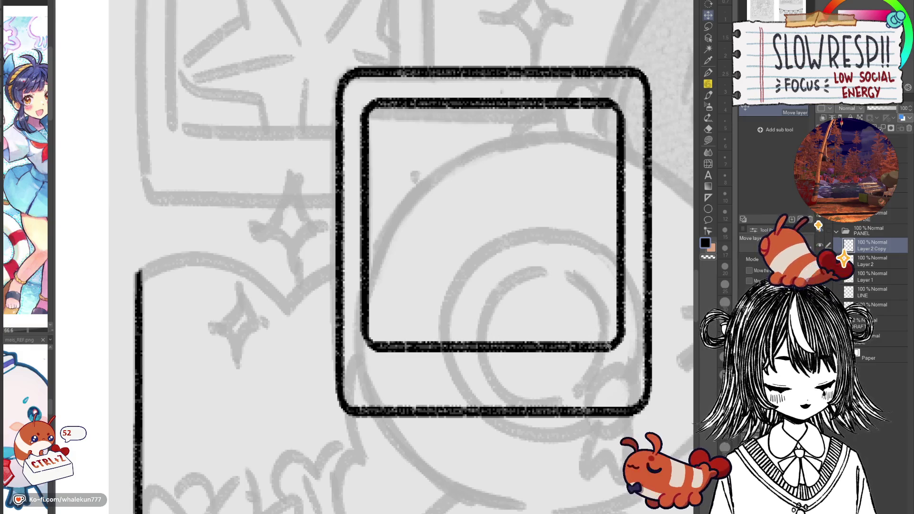
pyautogui.press('w')
pyautogui.click(628, 320)
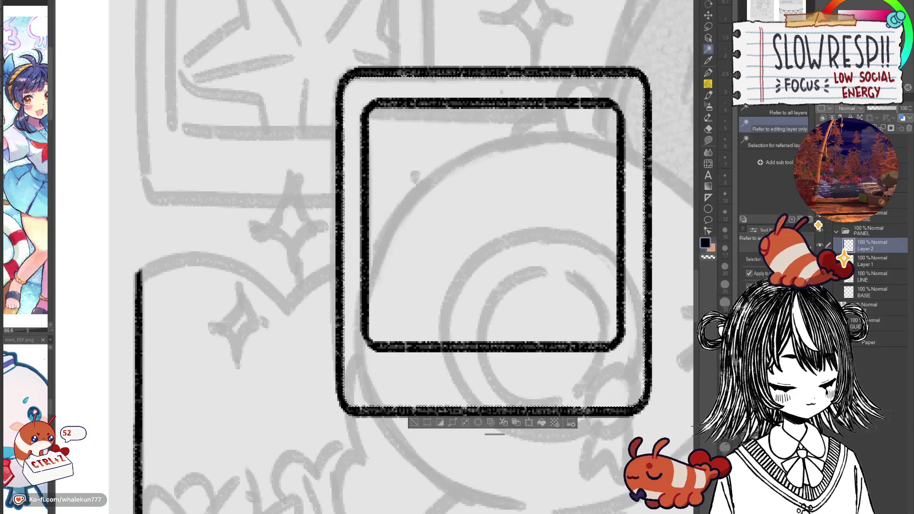
pyautogui.hotkey('ctrl', 'd')
pyautogui.press('k')
# Step: Duplicate the double frame onto the star box and to the right, then merge the copies
pyautogui.moveTo(581, 293)
pyautogui.mouseDown()
pyautogui.moveTo(536, 292)
pyautogui.moveTo(538, 365)
pyautogui.mouseUp()
pyautogui.scroll(-3, 536, 291)
pyautogui.hotkey('ctrl', 'j')
pyautogui.moveTo(523, 413)
pyautogui.mouseDown()
pyautogui.moveTo(460, 376)
pyautogui.moveTo(405, 294)
pyautogui.moveTo(408, 301)
pyautogui.moveTo(290, 303)
pyautogui.mouseUp()
pyautogui.scroll(-4, 437, 298)
pyautogui.hotkey('ctrl', 'j')
pyautogui.moveTo(337, 347)
pyautogui.mouseDown()
pyautogui.moveTo(594, 283)
pyautogui.moveTo(573, 282)
pyautogui.moveTo(594, 298)
pyautogui.mouseUp()
pyautogui.hotkey('ctrl', 'e')
# Step: Erase the star box lines hidden behind the overlapping camera box
pyautogui.hscroll(-5, 594, 297)
pyautogui.press('e')
pyautogui.scroll(4, 423, 286)
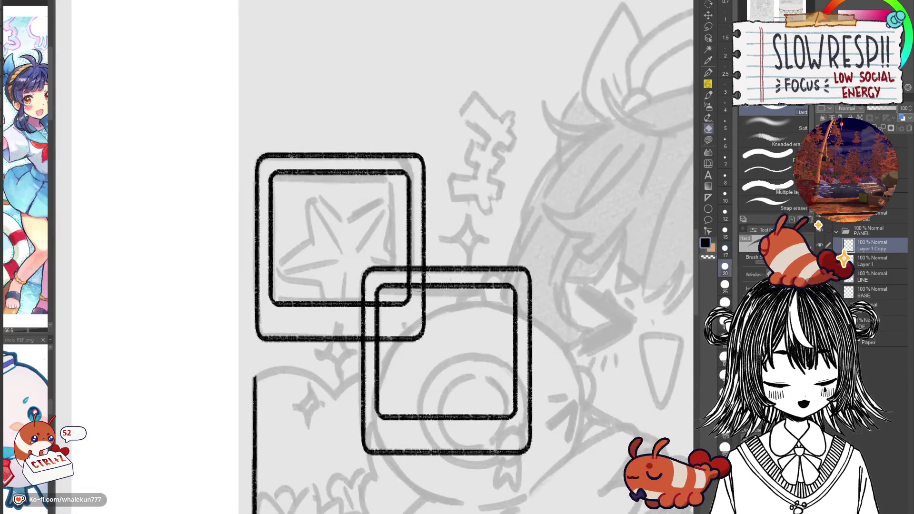
pyautogui.moveTo(422, 281)
pyautogui.mouseDown()
pyautogui.moveTo(402, 319)
pyautogui.moveTo(414, 343)
pyautogui.moveTo(381, 337)
pyautogui.moveTo(377, 369)
pyautogui.moveTo(414, 318)
pyautogui.mouseUp()
pyautogui.scroll(-3, 423, 333)
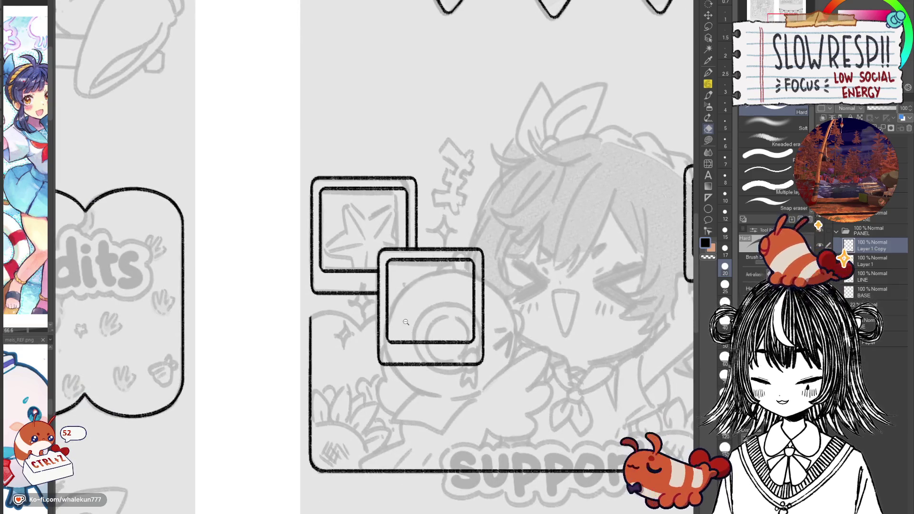
pyautogui.scroll(1, 404, 323)
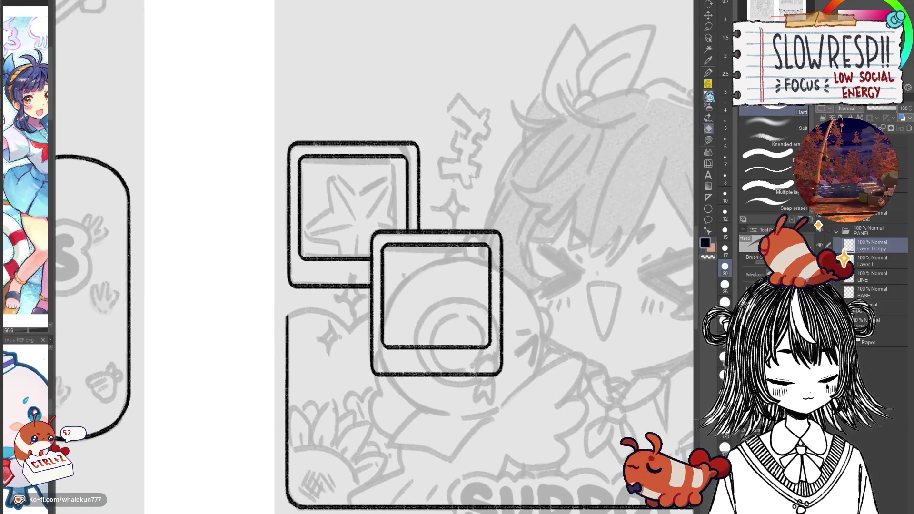
# Step: With the pen, try inking a curve off the left box edge, undoing both attempts
pyautogui.press('p')
pyautogui.moveTo(551, 362); pyautogui.dragTo(459, 316)
pyautogui.hotkey('ctrl', 'z')
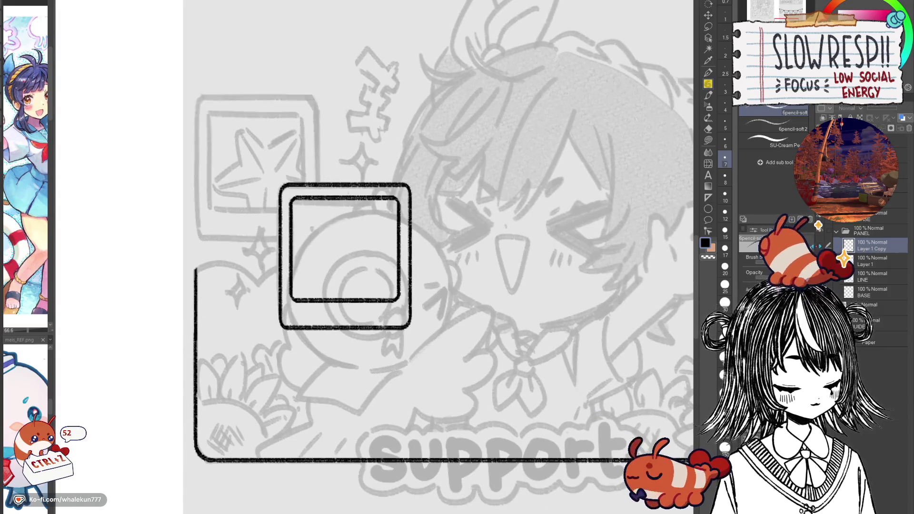
pyautogui.hotkey('ctrl', 'y')
pyautogui.moveTo(362, 229); pyautogui.dragTo(476, 230)
pyautogui.moveTo(388, 257)
pyautogui.mouseDown()
pyautogui.moveTo(429, 241)
pyautogui.moveTo(493, 268)
pyautogui.mouseUp()
pyautogui.hotkey('ctrl', 'z')
pyautogui.moveTo(388, 259)
pyautogui.mouseDown()
pyautogui.moveTo(440, 242)
pyautogui.moveTo(498, 281)
pyautogui.mouseUp()
pyautogui.hotkey('ctrl', 'z')
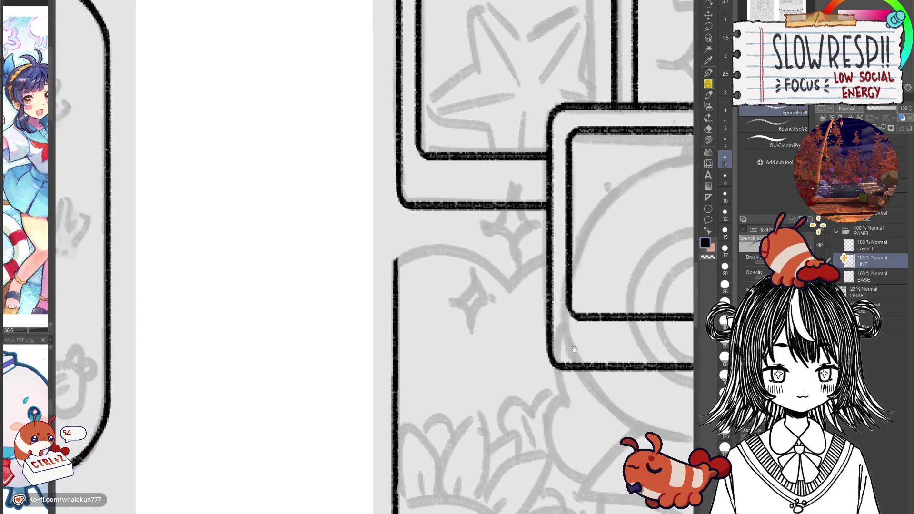
# Step: Draw trial curves from the vertical line's top and the box edge, checking them mirrored
pyautogui.moveTo(507, 350)
pyautogui.mouseDown()
pyautogui.moveTo(551, 358)
pyautogui.moveTo(531, 353)
pyautogui.moveTo(518, 329)
pyautogui.mouseUp()
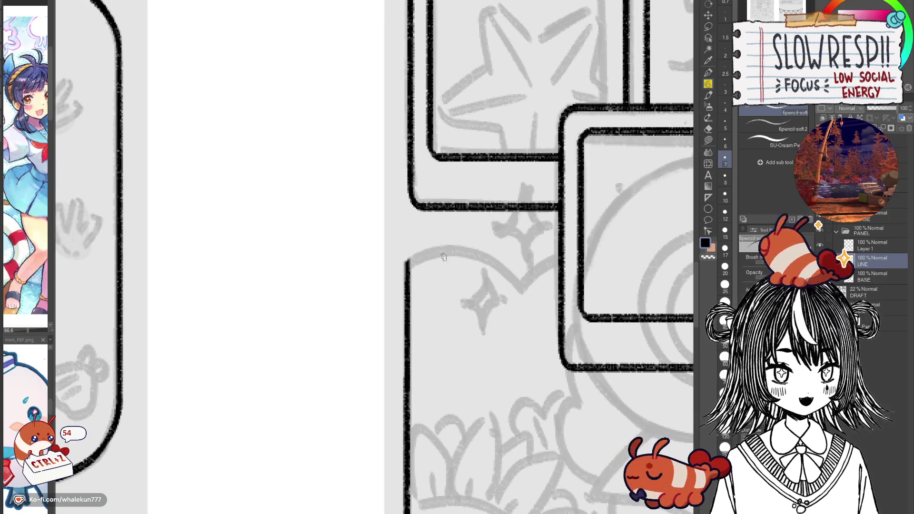
pyautogui.moveTo(407, 262)
pyautogui.mouseDown()
pyautogui.moveTo(442, 247)
pyautogui.moveTo(519, 292)
pyautogui.moveTo(435, 254)
pyautogui.moveTo(523, 291)
pyautogui.mouseUp()
pyautogui.hotkey('ctrl', 'z')
pyautogui.hotkey('ctrl', 'z')
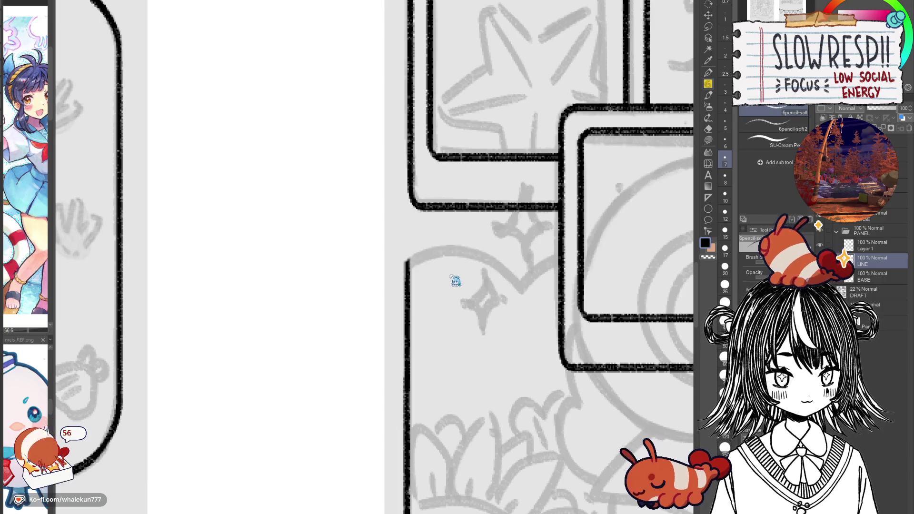
pyautogui.moveTo(407, 262)
pyautogui.mouseDown()
pyautogui.moveTo(431, 249)
pyautogui.moveTo(523, 297)
pyautogui.mouseUp()
pyautogui.press('h')
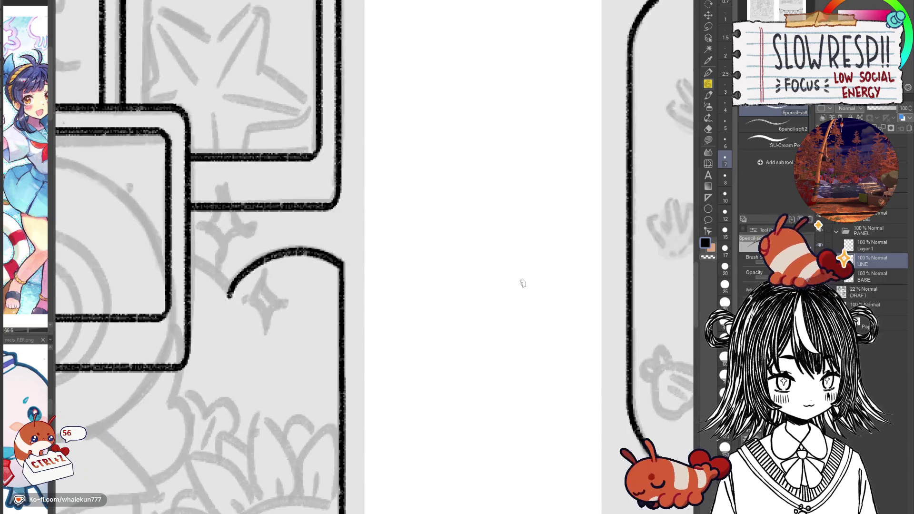
pyautogui.press('h')
pyautogui.moveTo(376, 266)
pyautogui.mouseDown()
pyautogui.moveTo(540, 271)
pyautogui.moveTo(502, 302)
pyautogui.mouseUp()
pyautogui.hotkey('ctrl', 'z')
pyautogui.hotkey('ctrl', 'z')
pyautogui.moveTo(542, 267); pyautogui.dragTo(499, 305)
pyautogui.hotkey('ctrl', 'z')
pyautogui.moveTo(538, 270); pyautogui.dragTo(502, 304)
pyautogui.press('h')
pyautogui.moveTo(461, 330)
pyautogui.mouseDown()
pyautogui.moveTo(570, 338)
pyautogui.moveTo(550, 387)
pyautogui.moveTo(570, 411)
pyautogui.moveTo(516, 301)
pyautogui.mouseUp()
# Step: Inspect the panel edges in a mirrored view, then retry the curve from the dip toward the frame
pyautogui.scroll(1, 501, 263)
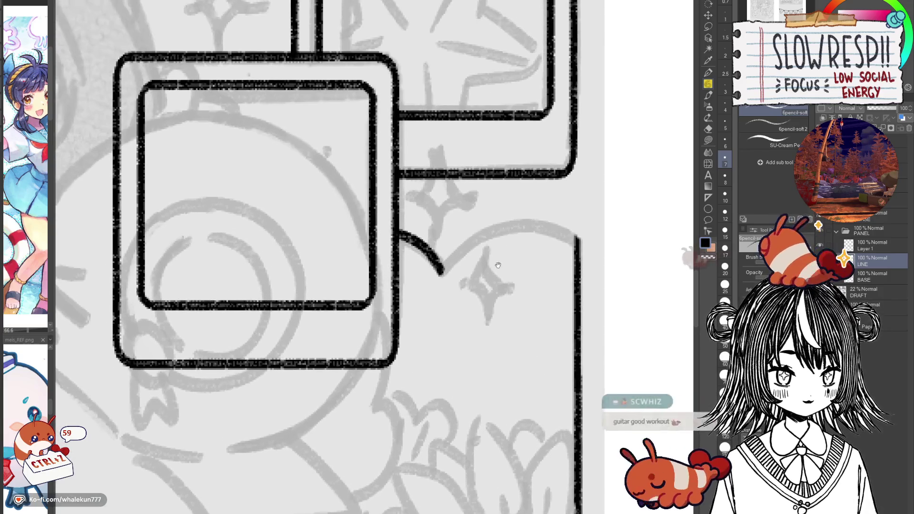
pyautogui.press('h')
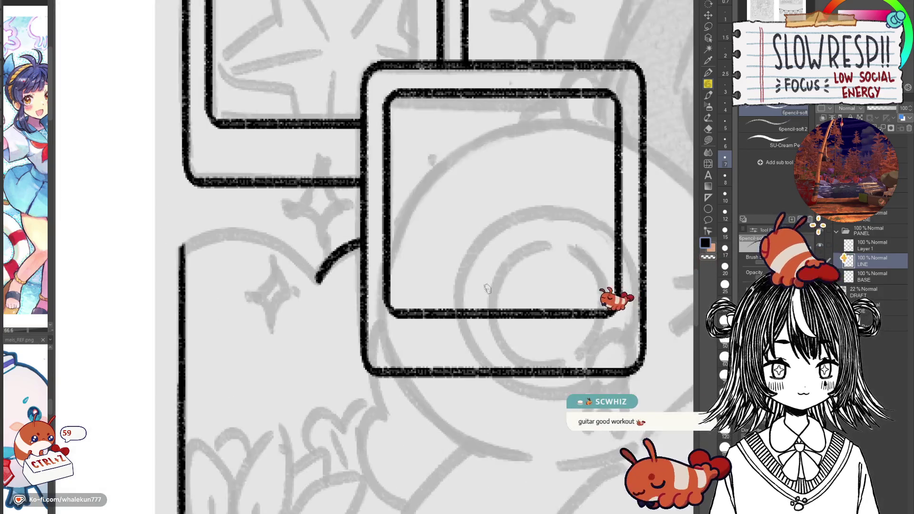
pyautogui.moveTo(418, 354); pyautogui.dragTo(524, 403)
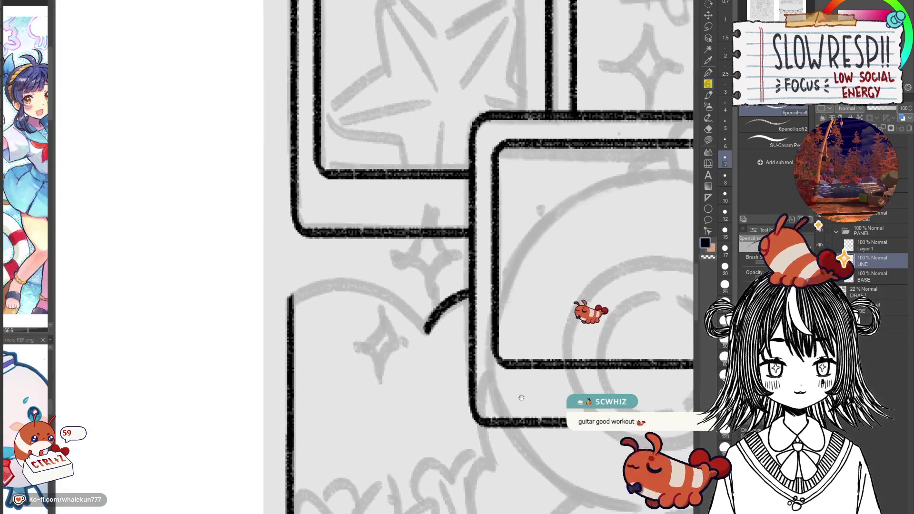
pyautogui.scroll(1, 468, 293)
pyautogui.scroll(1, 470, 300)
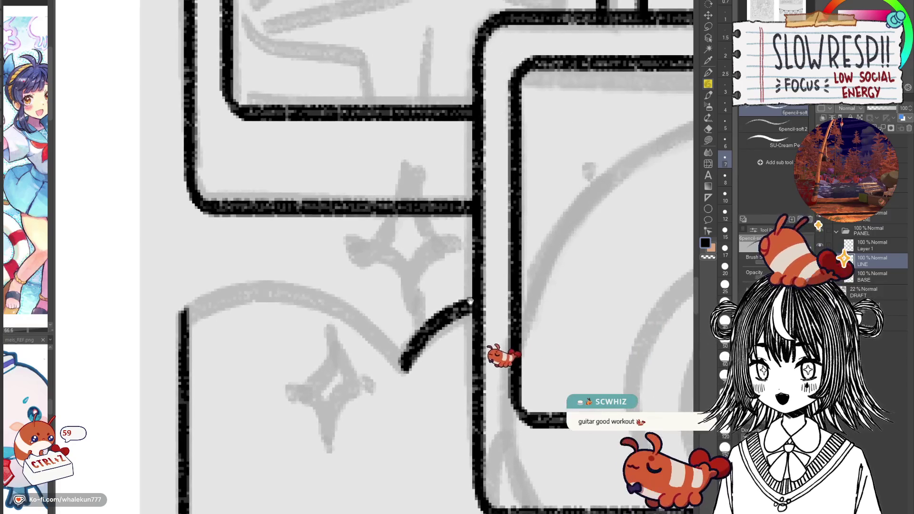
pyautogui.scroll(-3, 468, 369)
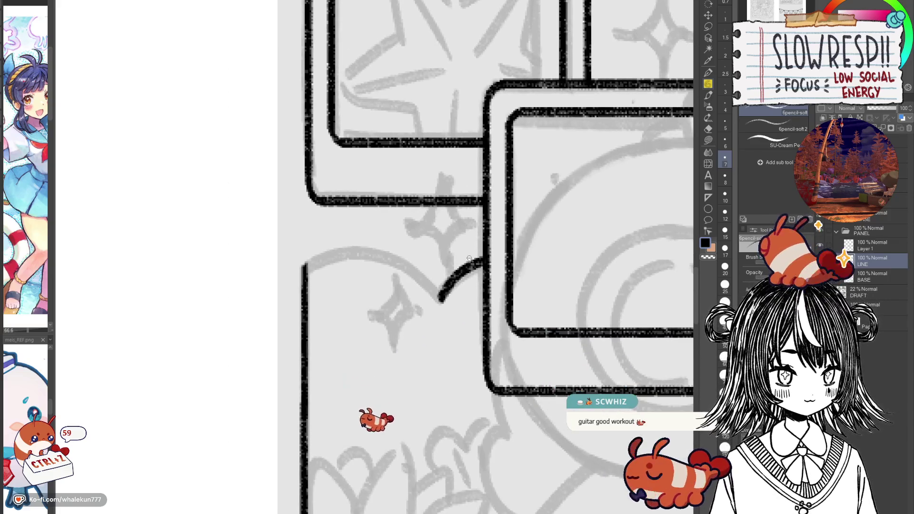
pyautogui.scroll(2, 469, 259)
pyautogui.hotkey('ctrl', 'z')
pyautogui.moveTo(422, 317)
pyautogui.mouseDown()
pyautogui.moveTo(494, 264)
pyautogui.moveTo(450, 293)
pyautogui.moveTo(487, 270)
pyautogui.mouseUp()
pyautogui.hotkey('ctrl', 'z')
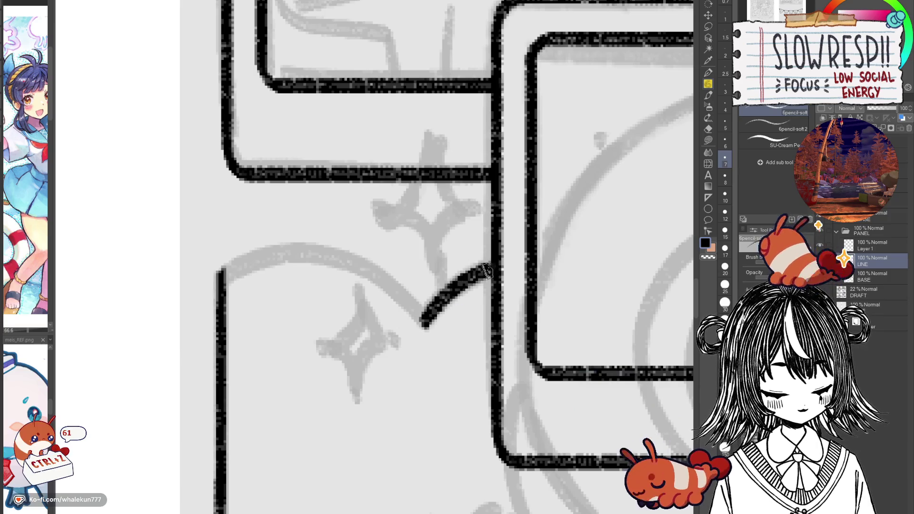
pyautogui.press('h')
# Step: Ink the final curve rising from the V point up to the frame wall
pyautogui.moveTo(512, 351)
pyautogui.mouseDown()
pyautogui.moveTo(571, 342)
pyautogui.moveTo(609, 363)
pyautogui.mouseUp()
pyautogui.moveTo(428, 340)
pyautogui.mouseDown()
pyautogui.moveTo(522, 272)
pyautogui.moveTo(635, 293)
pyautogui.mouseUp()
pyautogui.hotkey('ctrl', 'z')
pyautogui.moveTo(429, 338)
pyautogui.mouseDown()
pyautogui.moveTo(468, 292)
pyautogui.moveTo(610, 280)
pyautogui.moveTo(636, 291)
pyautogui.mouseUp()
pyautogui.hscroll(3, 562, 299)
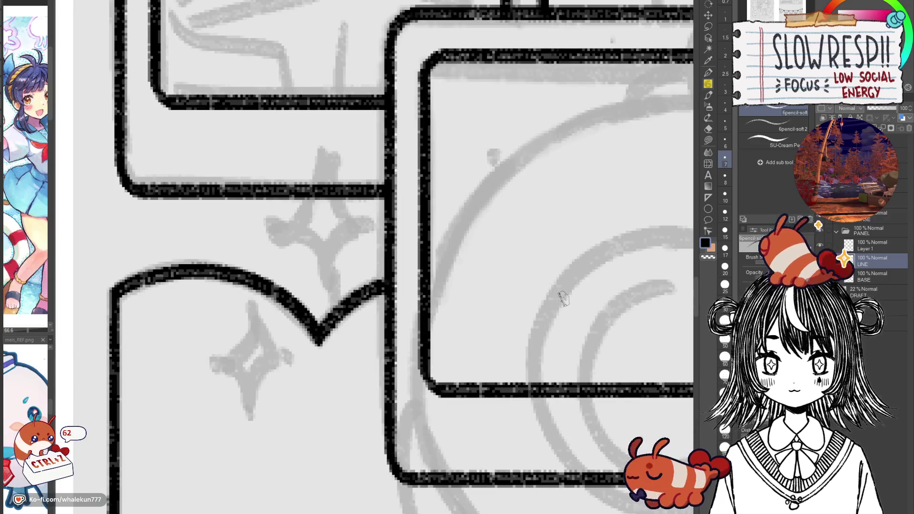
pyautogui.hscroll(8, 563, 299)
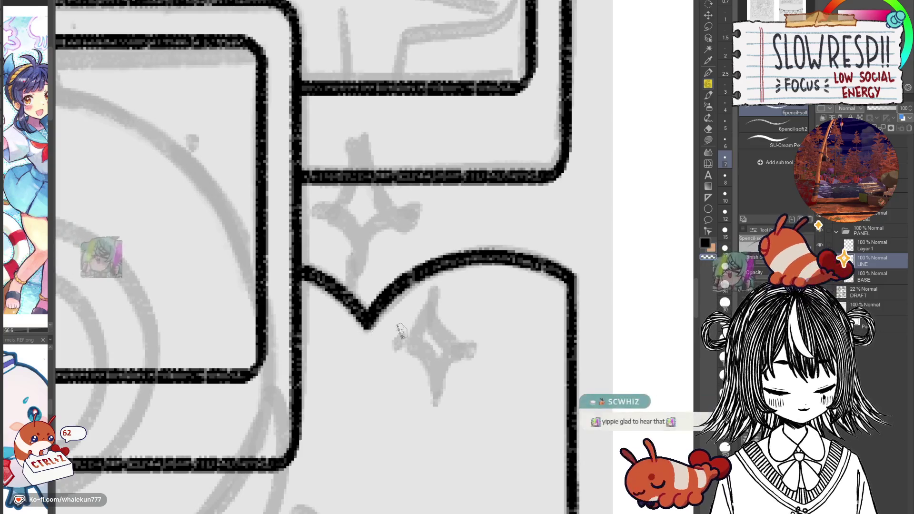
pyautogui.scroll(-10, 586, 288)
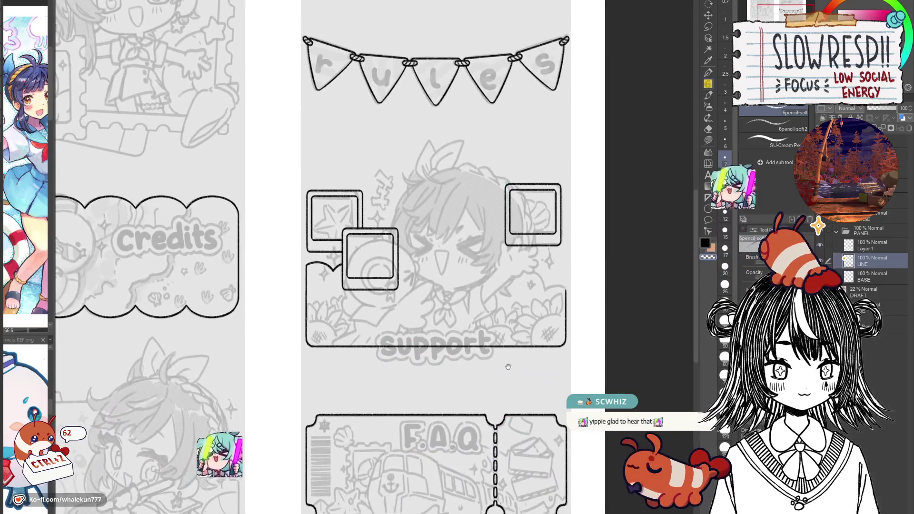
# Step: In a mirrored view, ink the rounded bump along the support panel's top-right edge after two retries
pyautogui.moveTo(507, 367); pyautogui.dragTo(462, 372)
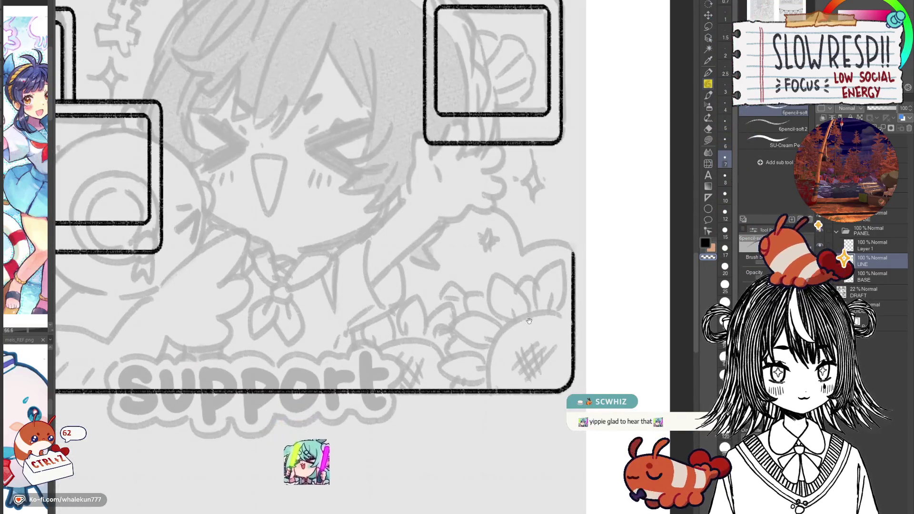
pyautogui.moveTo(507, 318); pyautogui.dragTo(576, 318)
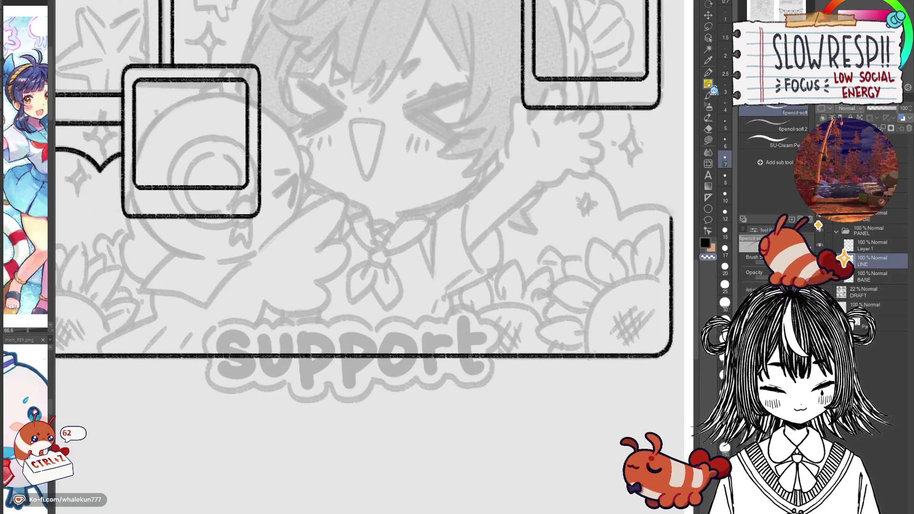
pyautogui.scroll(2, 579, 315)
pyautogui.press('h')
pyautogui.hscroll(-5, 541, 255)
pyautogui.scroll(3, 339, 292)
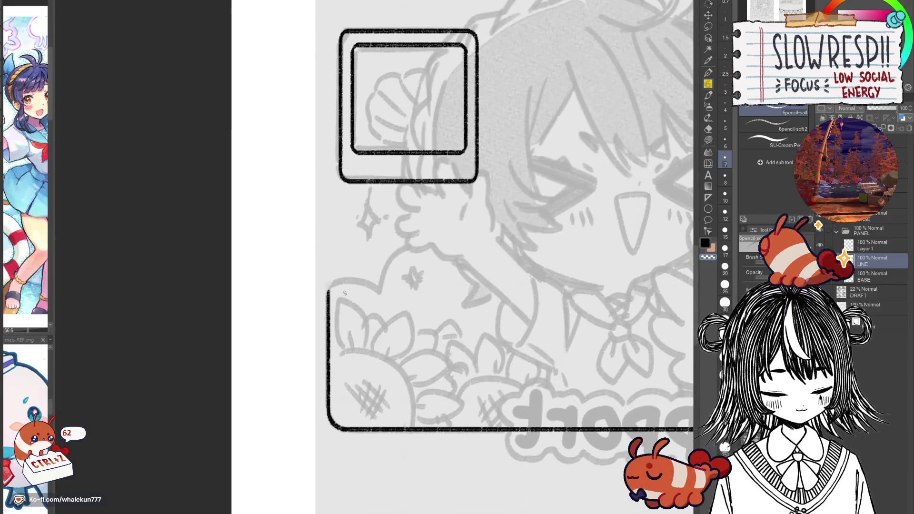
pyautogui.hotkey('ctrl', 'z')
pyautogui.moveTo(323, 287)
pyautogui.mouseDown()
pyautogui.moveTo(326, 296)
pyautogui.moveTo(366, 281)
pyautogui.moveTo(402, 299)
pyautogui.mouseUp()
pyautogui.hotkey('ctrl', 'z')
pyautogui.moveTo(323, 295)
pyautogui.mouseDown()
pyautogui.moveTo(389, 286)
pyautogui.moveTo(402, 302)
pyautogui.moveTo(327, 288)
pyautogui.moveTo(382, 287)
pyautogui.moveTo(398, 301)
pyautogui.mouseUp()
pyautogui.hotkey('ctrl', 'z')
pyautogui.hotkey('ctrl', 'z')
pyautogui.moveTo(322, 298)
pyautogui.mouseDown()
pyautogui.moveTo(387, 285)
pyautogui.moveTo(400, 302)
pyautogui.moveTo(402, 280)
pyautogui.moveTo(449, 225)
pyautogui.moveTo(589, 422)
pyautogui.mouseUp()
pyautogui.press('h')
# Step: Pan across the F.A.Q, support and rules panels to review the inked outlines
pyautogui.scroll(-3, 459, 221)
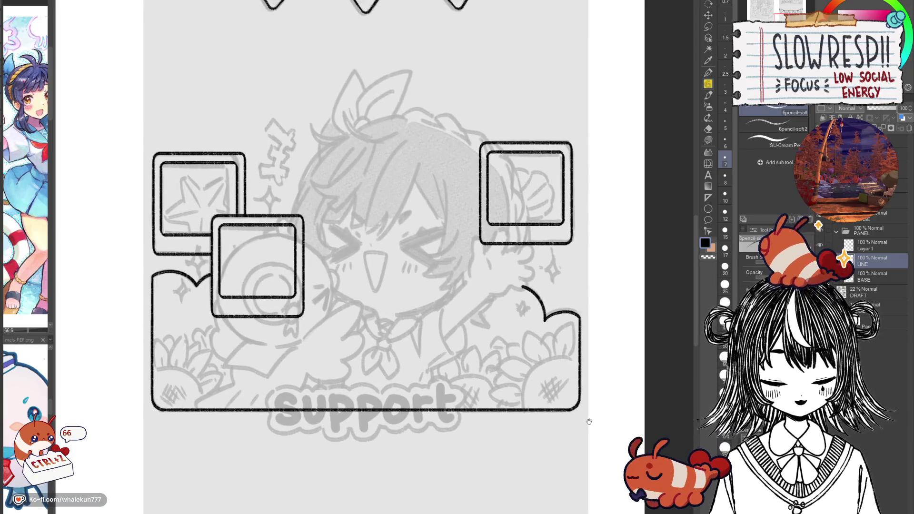
pyautogui.moveTo(498, 466); pyautogui.dragTo(538, 400)
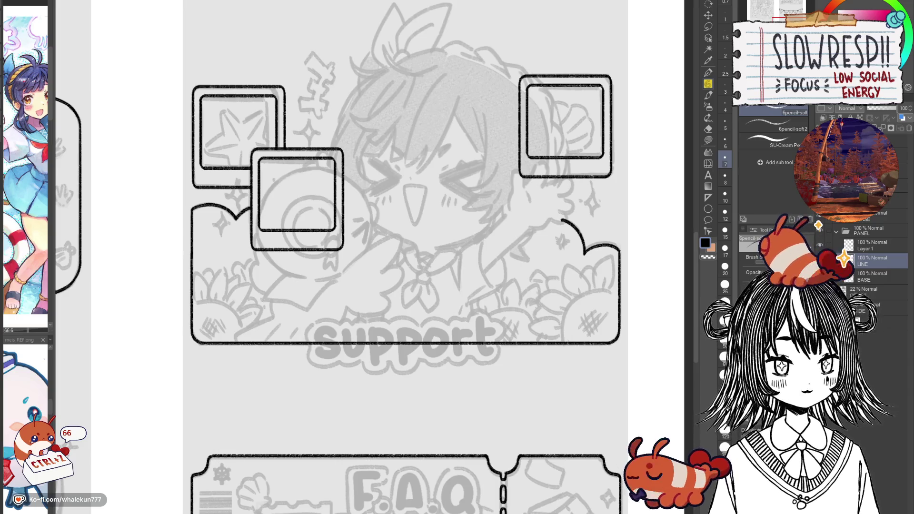
pyautogui.moveTo(582, 253); pyautogui.dragTo(593, 290)
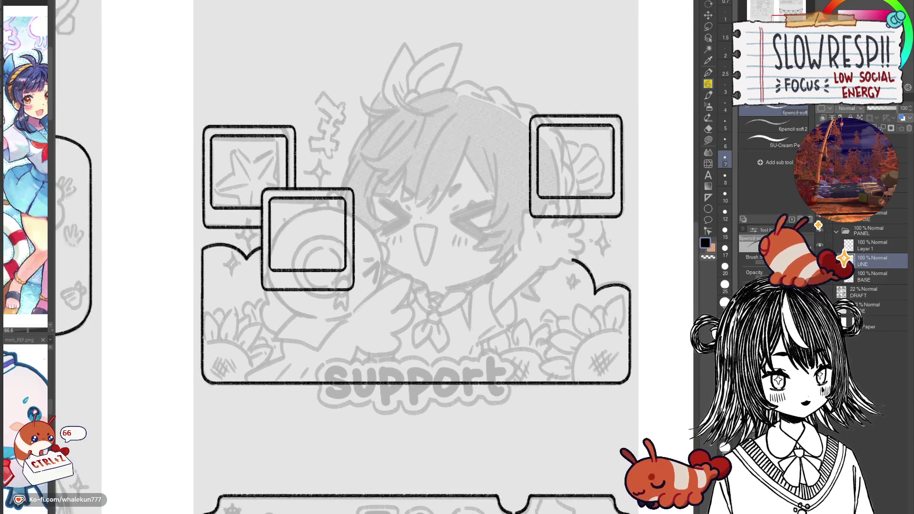
pyautogui.moveTo(537, 315); pyautogui.dragTo(543, 338)
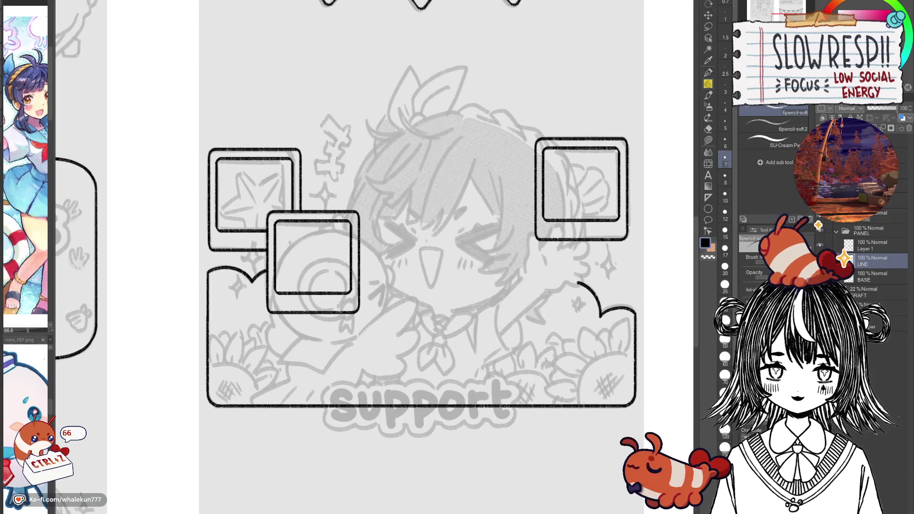
pyautogui.moveTo(529, 308); pyautogui.dragTo(537, 363)
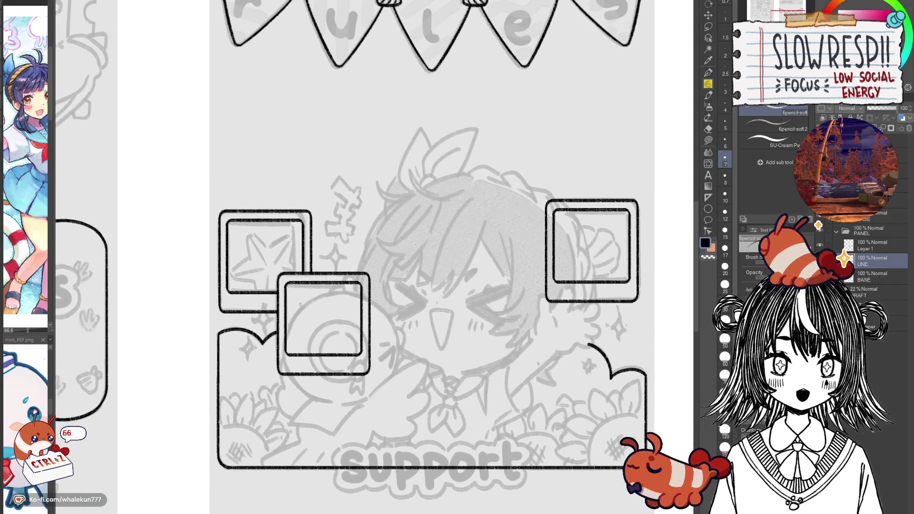
pyautogui.scroll(-5, 536, 342)
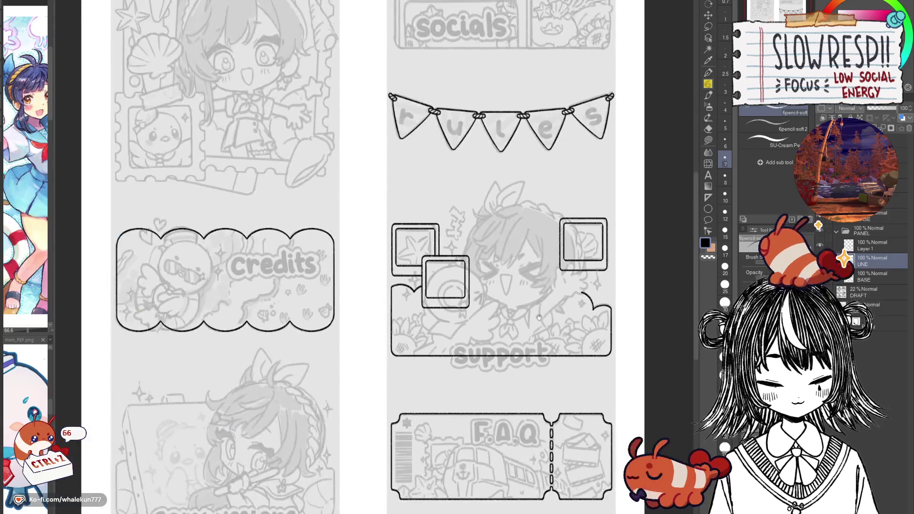
# Step: Remove the extra Layer 1 and flip the canvas back to normal
pyautogui.moveTo(543, 334); pyautogui.dragTo(530, 330)
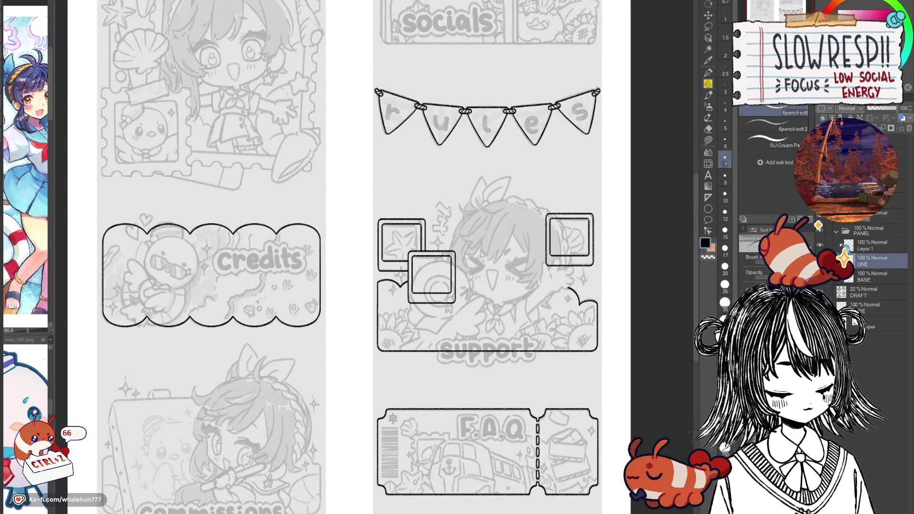
pyautogui.click(864, 246)
pyautogui.hotkey('ctrl', 'z')
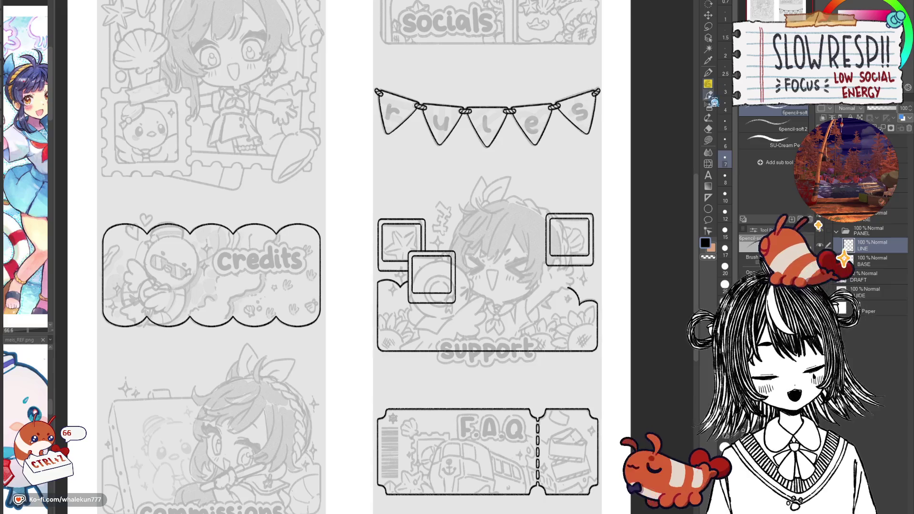
pyautogui.press('h')
pyautogui.press('h')
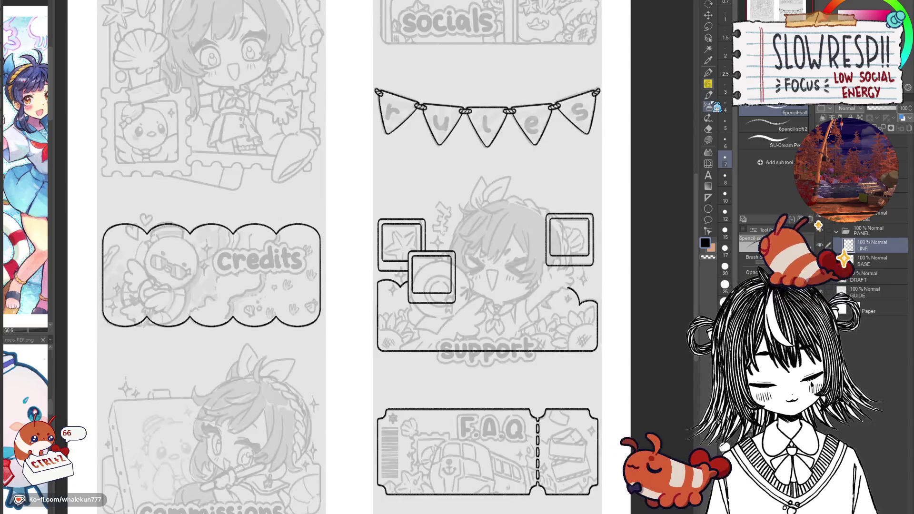
# Step: Center the about me panel in view and pick the Ruler tool
pyautogui.moveTo(505, 475); pyautogui.dragTo(503, 399)
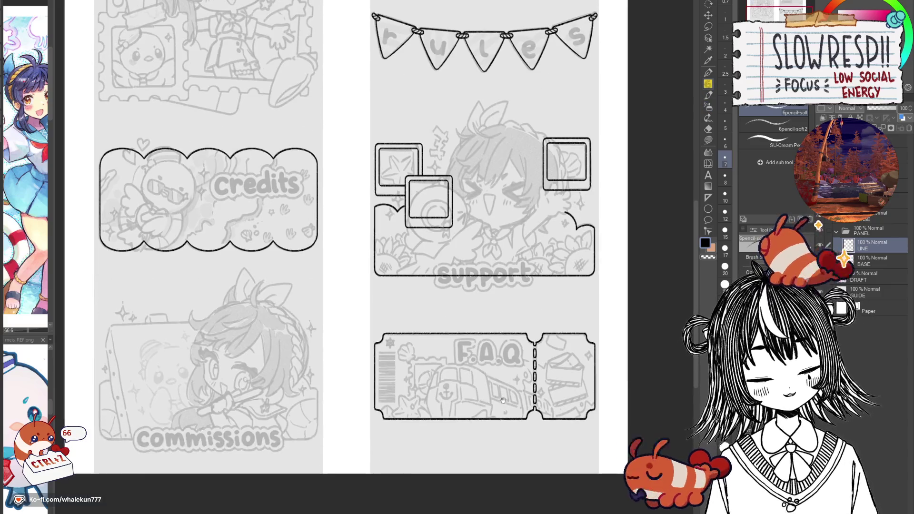
pyautogui.scroll(-2, 484, 442)
pyautogui.scroll(3, 484, 442)
pyautogui.scroll(2, 547, 389)
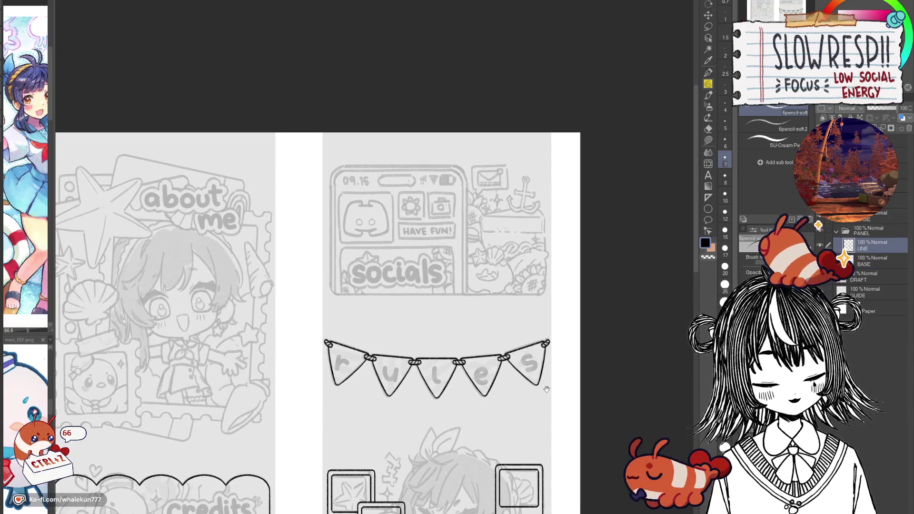
pyautogui.moveTo(376, 431); pyautogui.dragTo(604, 332)
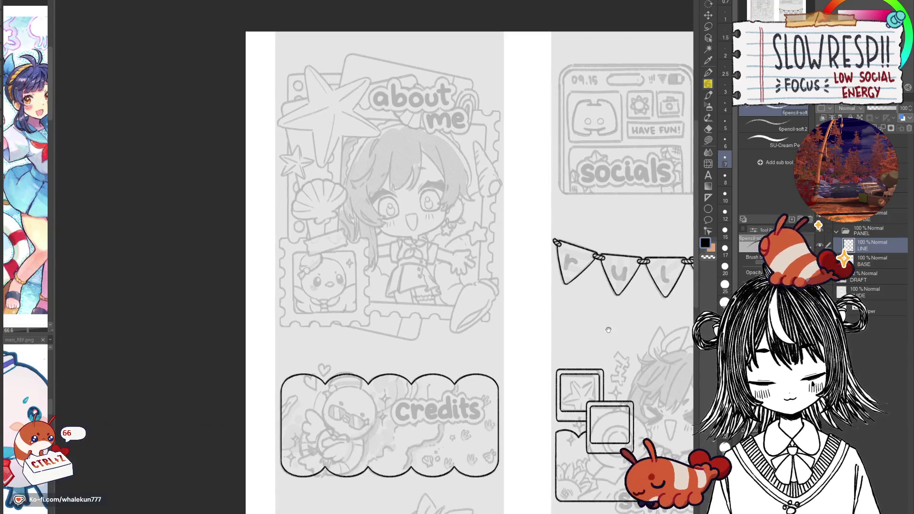
pyautogui.moveTo(514, 462); pyautogui.dragTo(552, 299)
pyautogui.scroll(3, 571, 328)
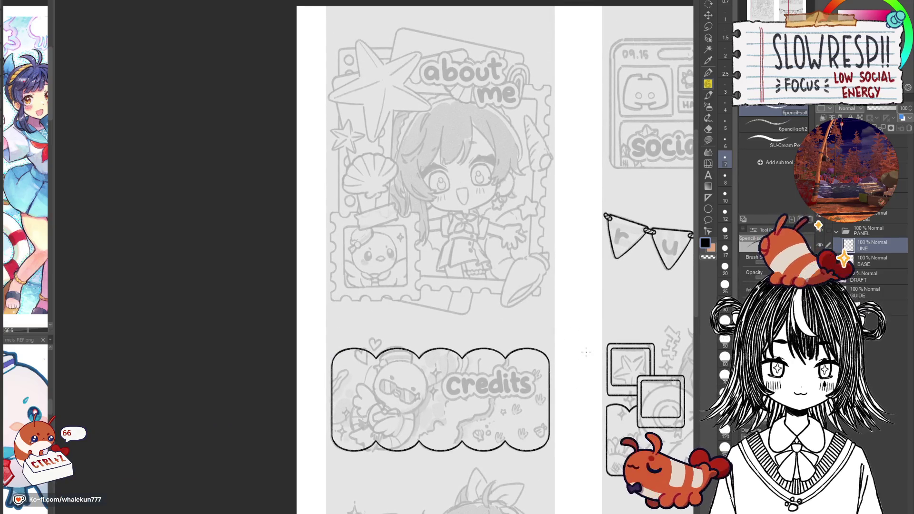
pyautogui.click(707, 197)
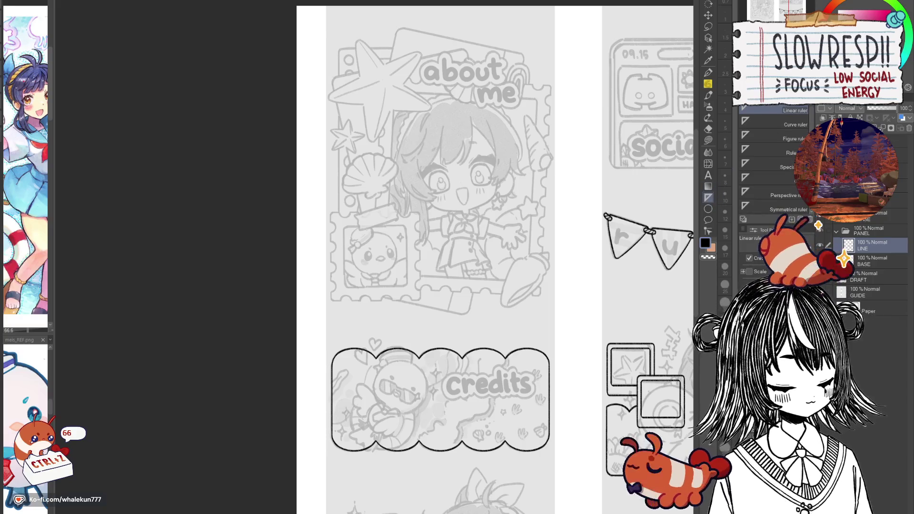
pyautogui.scroll(4, 568, 194)
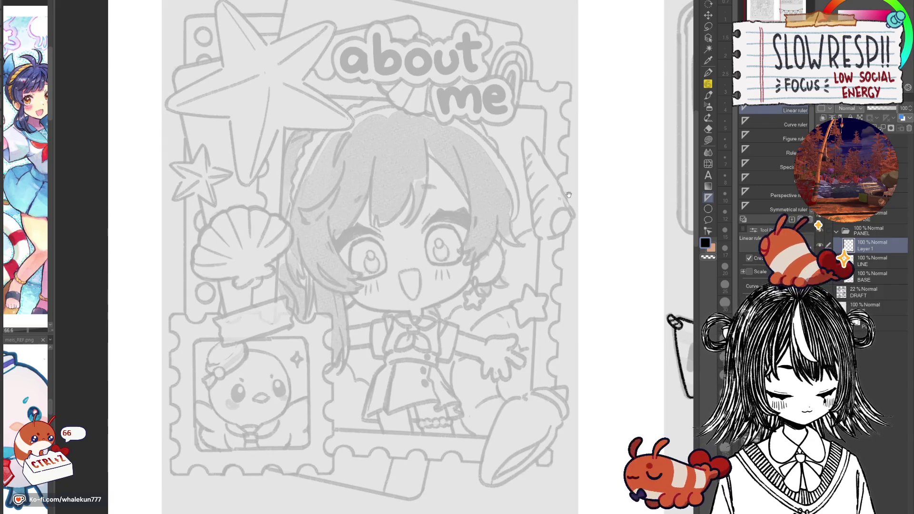
# Step: Lay a linear ruler down the about me frame's right side and pencil the right edge
pyautogui.scroll(-5, 568, 194)
pyautogui.scroll(5, 568, 195)
pyautogui.scroll(-1, 518, 103)
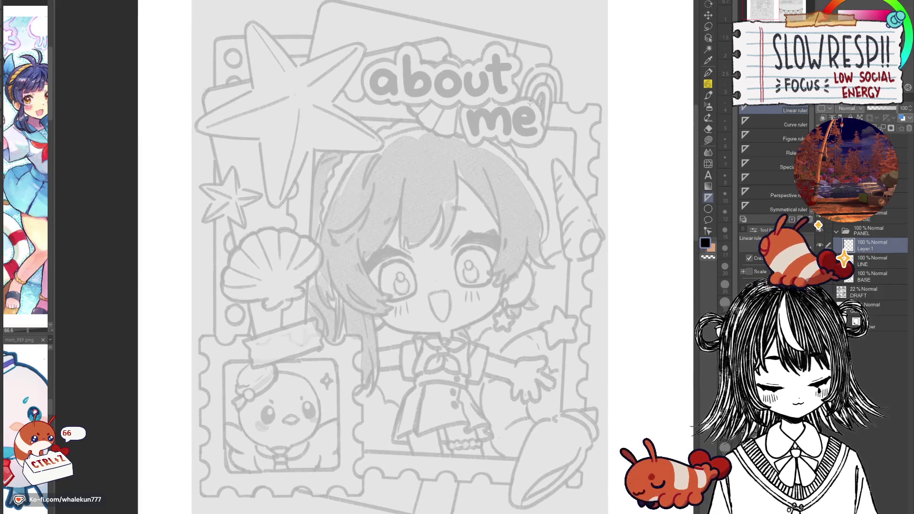
pyautogui.moveTo(575, 136); pyautogui.dragTo(556, 500)
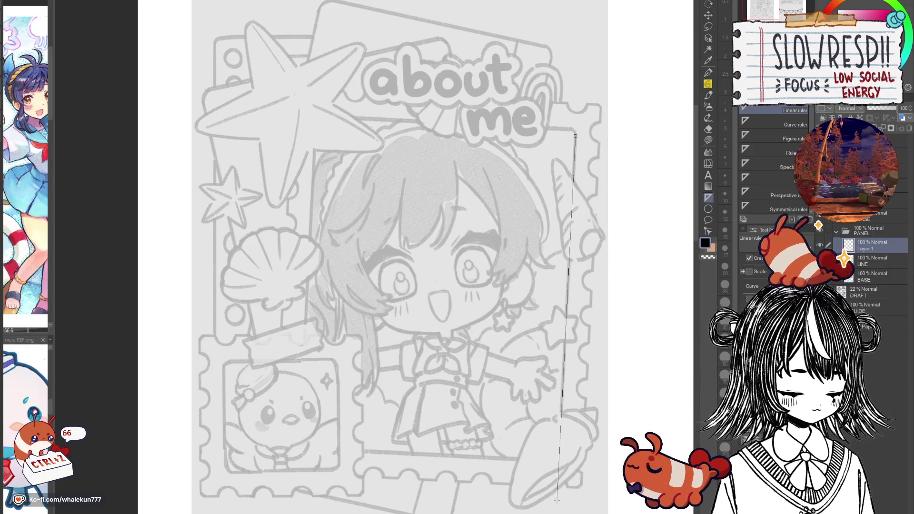
pyautogui.scroll(-3, 431, 356)
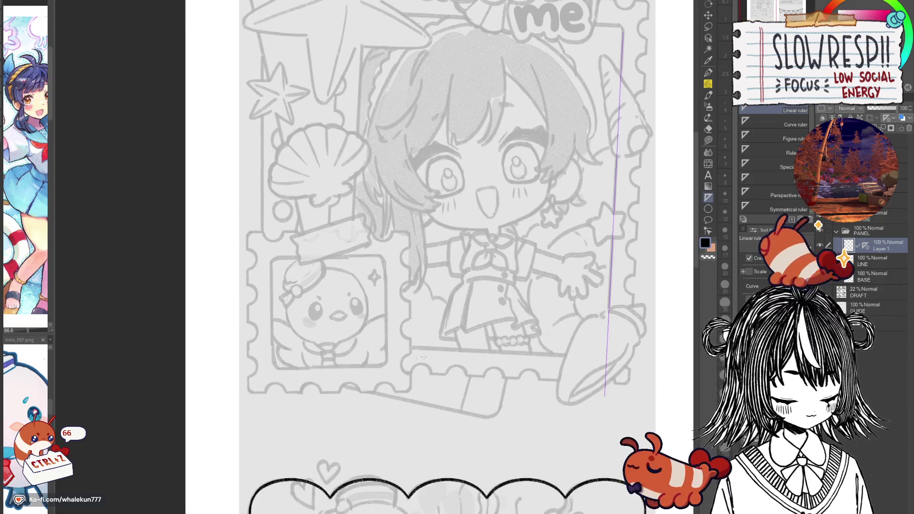
pyautogui.scroll(2, 409, 348)
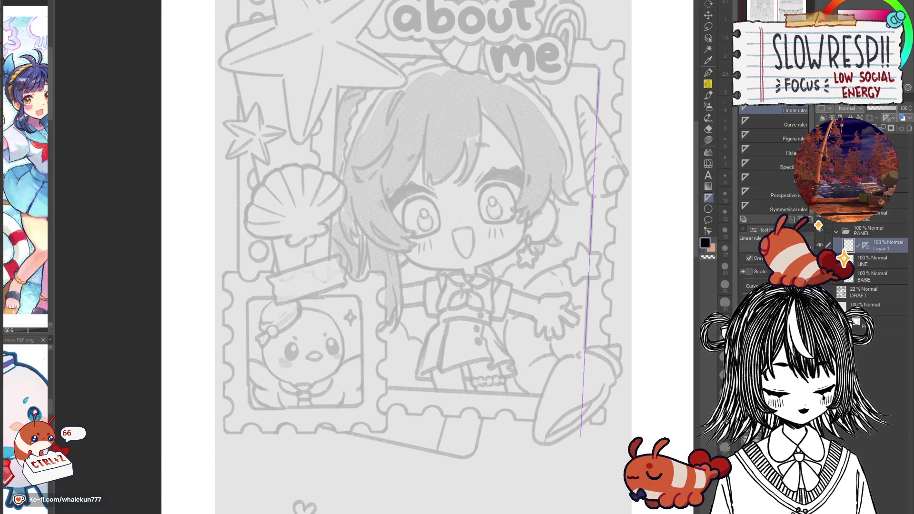
pyautogui.click(708, 84)
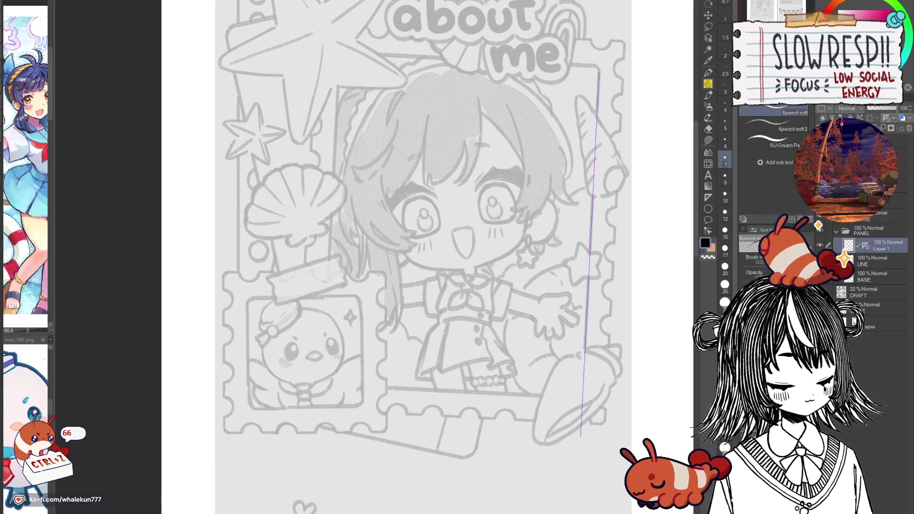
pyautogui.moveTo(599, 71); pyautogui.dragTo(584, 350)
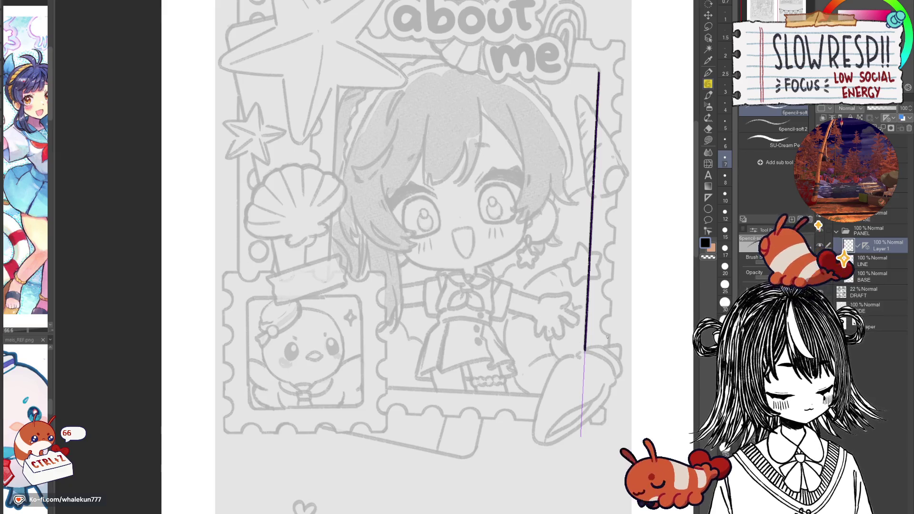
# Step: Copy the right edge line, move it left as the left edge, and erase its top
pyautogui.hotkey('ctrl', 'c')
pyautogui.hotkey('ctrl', 'v')
pyautogui.click(708, 15)
pyautogui.moveTo(601, 321)
pyautogui.mouseDown()
pyautogui.moveTo(467, 340)
pyautogui.moveTo(343, 295)
pyautogui.mouseUp()
pyautogui.scroll(5, 365, 324)
pyautogui.press('e')
pyautogui.moveTo(353, 164)
pyautogui.mouseDown()
pyautogui.moveTo(347, 205)
pyautogui.moveTo(356, 209)
pyautogui.mouseUp()
# Step: Draw a rounded corner at the top of the right edge in a mirrored view
pyautogui.moveTo(368, 357); pyautogui.dragTo(422, 293)
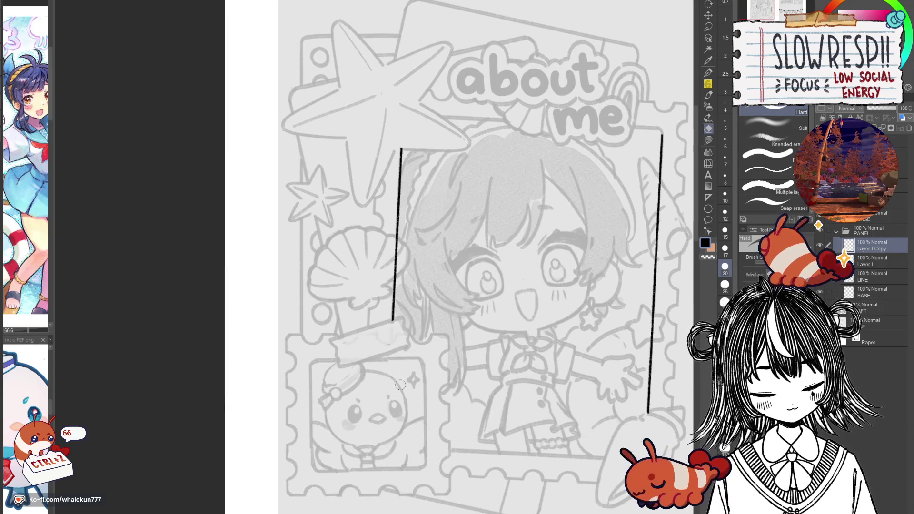
pyautogui.moveTo(389, 322); pyautogui.dragTo(360, 279)
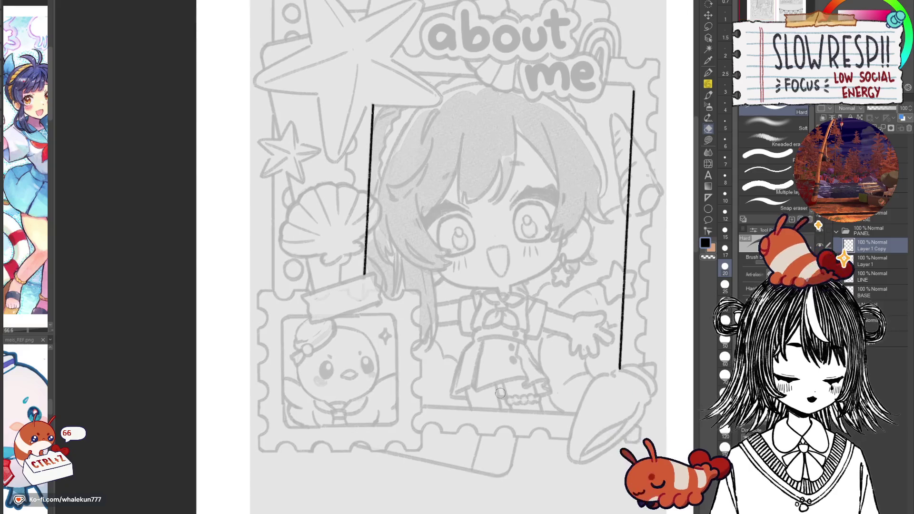
pyautogui.moveTo(499, 393); pyautogui.dragTo(438, 490)
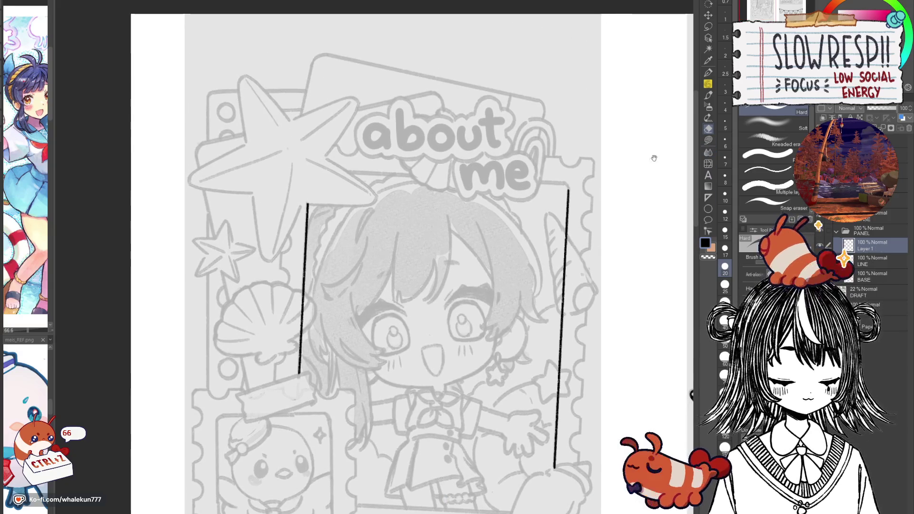
pyautogui.press('p')
pyautogui.press('h')
pyautogui.moveTo(305, 282); pyautogui.dragTo(538, 319)
pyautogui.scroll(3, 417, 244)
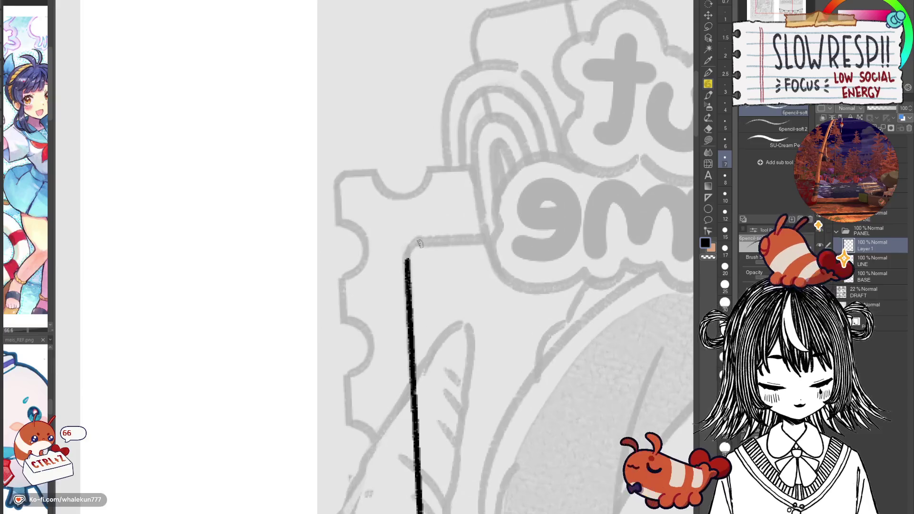
pyautogui.moveTo(421, 241); pyautogui.dragTo(406, 260)
pyautogui.hotkey('ctrl', 'z')
pyautogui.moveTo(472, 255); pyautogui.dragTo(481, 240)
# Step: Lay straight ruler guides along the top and bottom, then ink the bottom edge on a new Layer 2
pyautogui.press('u')
pyautogui.moveTo(427, 227)
pyautogui.mouseDown()
pyautogui.moveTo(519, 222)
pyautogui.moveTo(417, 222)
pyautogui.mouseUp()
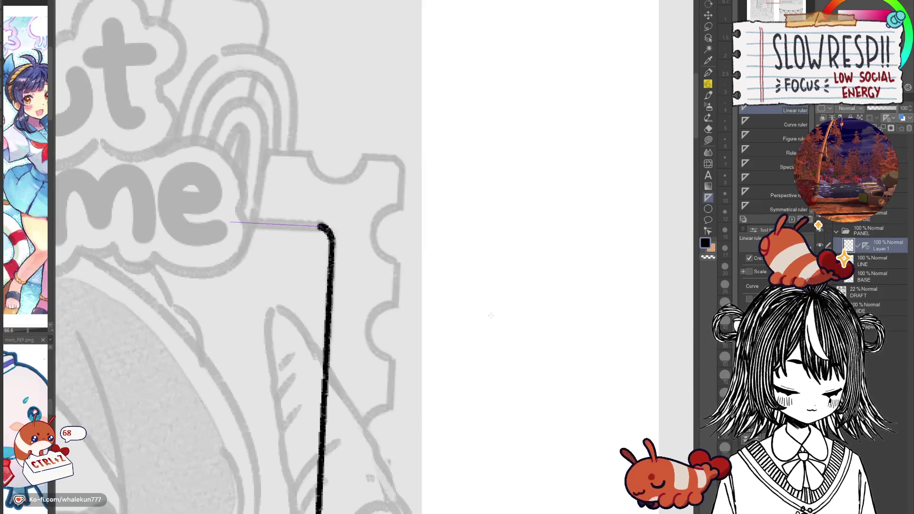
pyautogui.scroll(-3, 417, 222)
pyautogui.moveTo(467, 430); pyautogui.dragTo(513, 330)
pyautogui.scroll(-5, 513, 330)
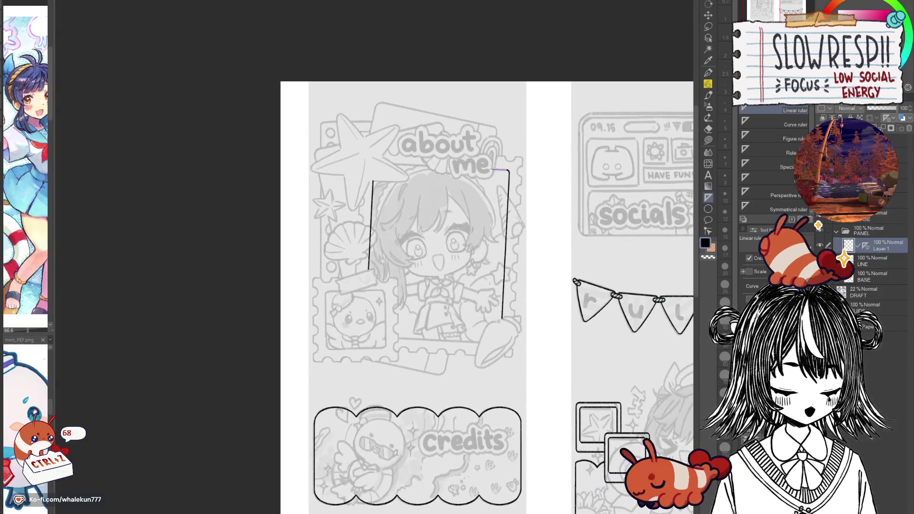
pyautogui.hotkey('ctrl', '+')
pyautogui.hotkey('ctrl', 'shift', 'n')
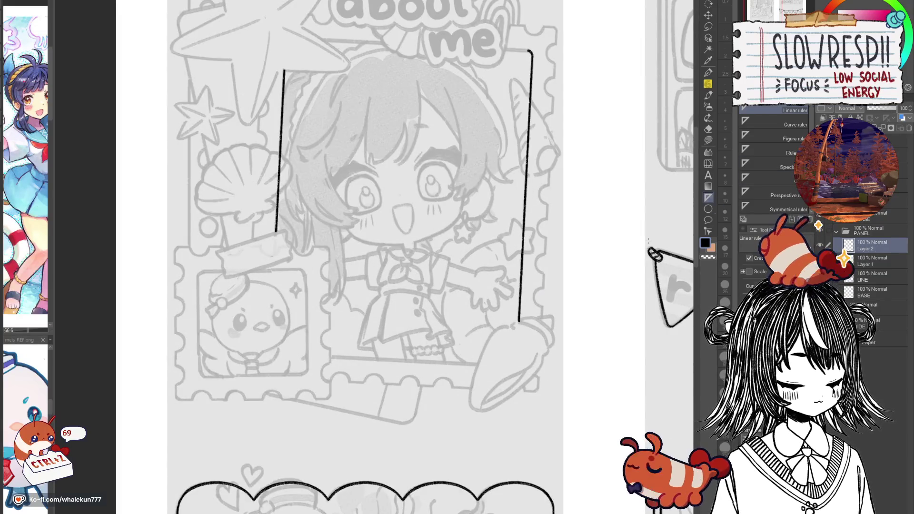
pyautogui.hotkey('ctrl', '+')
pyautogui.moveTo(314, 359); pyautogui.dragTo(547, 369)
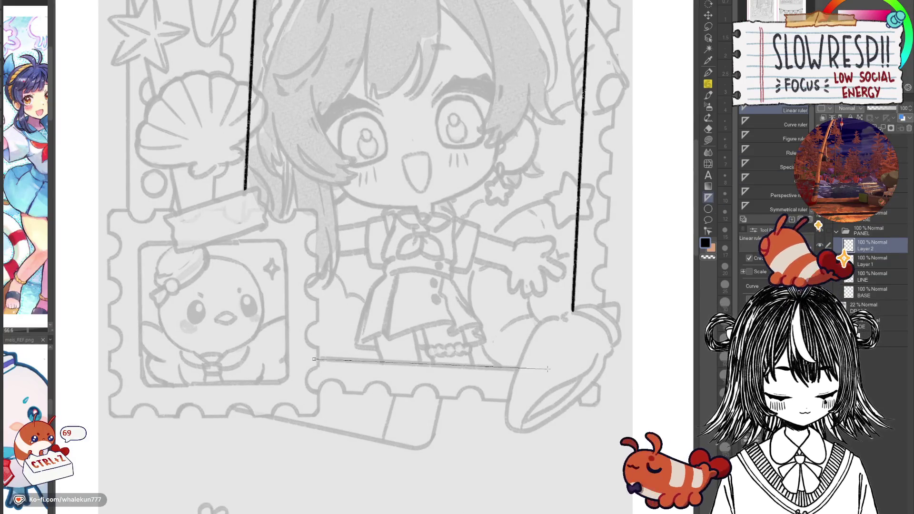
pyautogui.press('p')
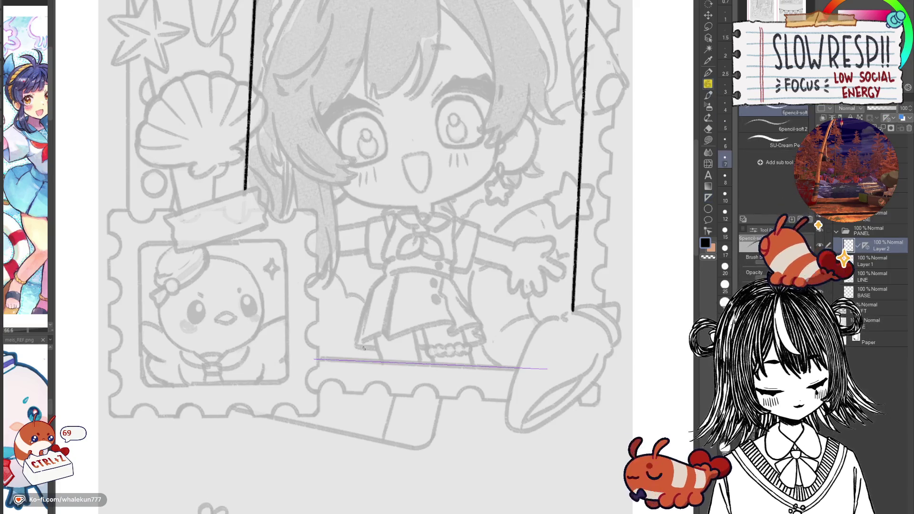
pyautogui.moveTo(318, 360); pyautogui.dragTo(518, 370)
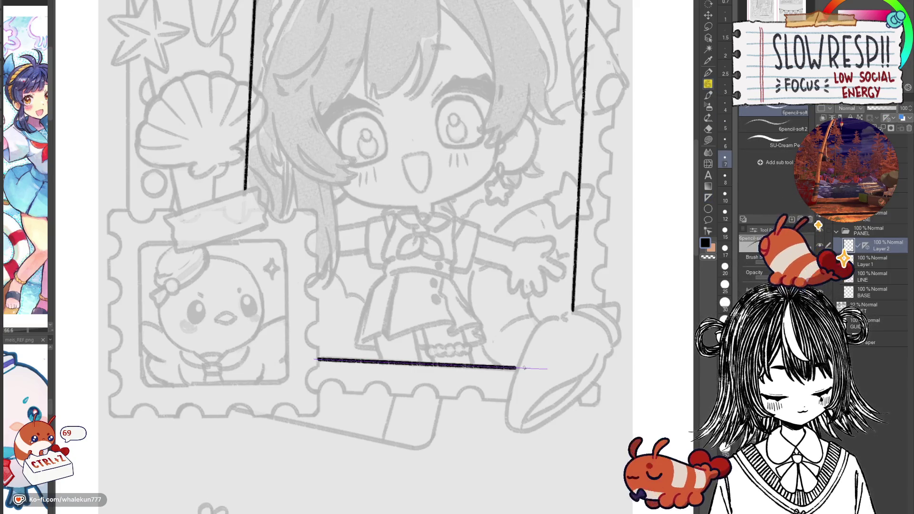
pyautogui.hotkey('ctrl', '-')
pyautogui.hotkey('ctrl', '-')
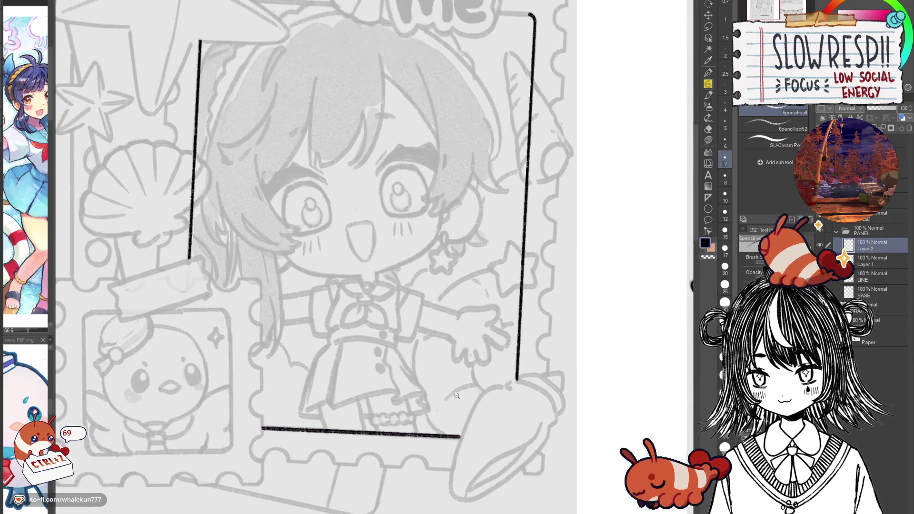
pyautogui.click(707, 15)
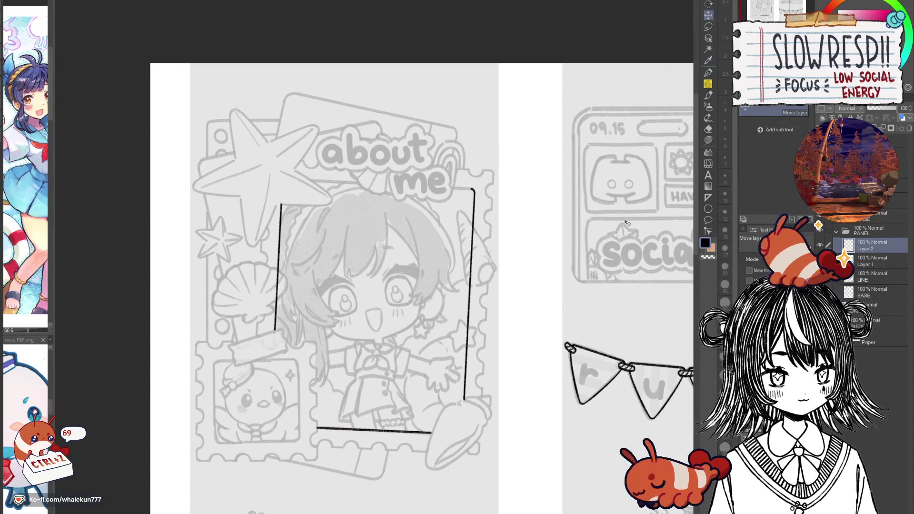
# Step: Move a copy of the bottom line up as the top edge, erase its overhang, and merge down
pyautogui.moveTo(415, 434); pyautogui.dragTo(449, 189)
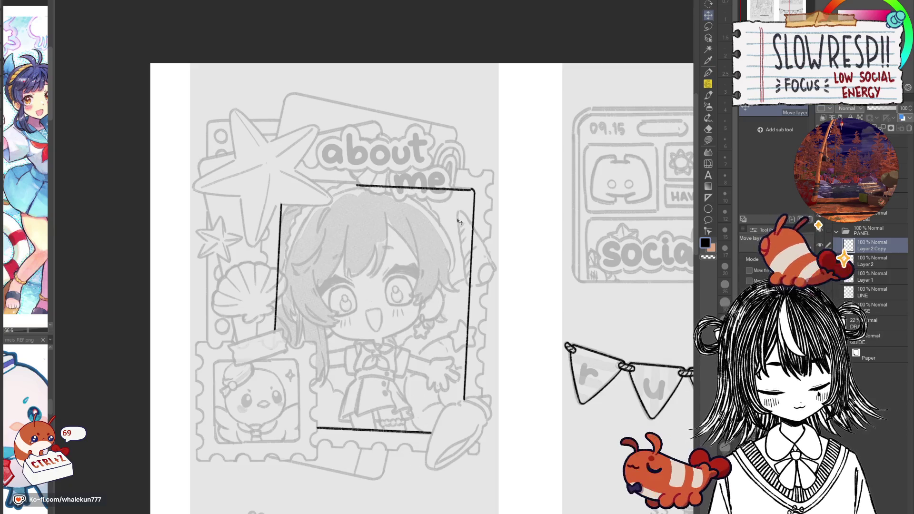
pyautogui.scroll(2, 443, 214)
pyautogui.moveTo(442, 232)
pyautogui.mouseDown()
pyautogui.moveTo(486, 362)
pyautogui.moveTo(291, 357)
pyautogui.mouseUp()
pyautogui.hotkey('ctrl', 'c')
pyautogui.hotkey('ctrl', 'v')
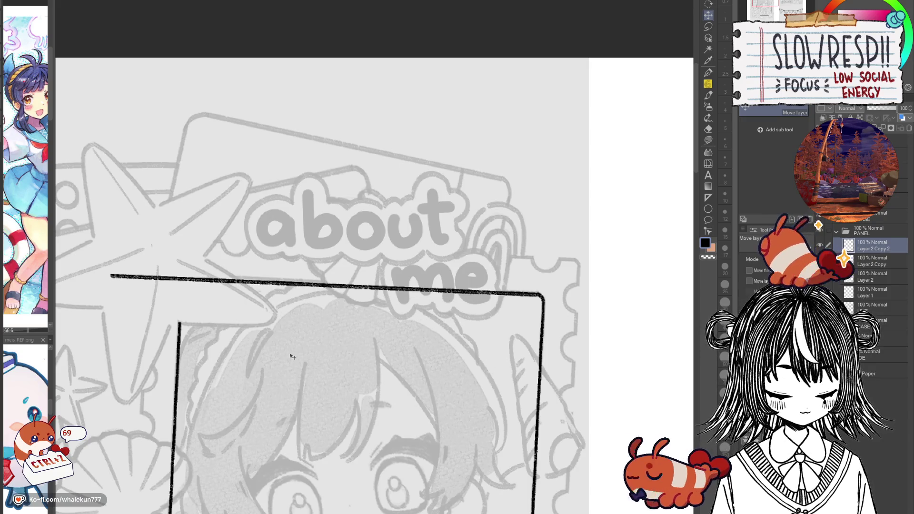
pyautogui.scroll(-5, 303, 353)
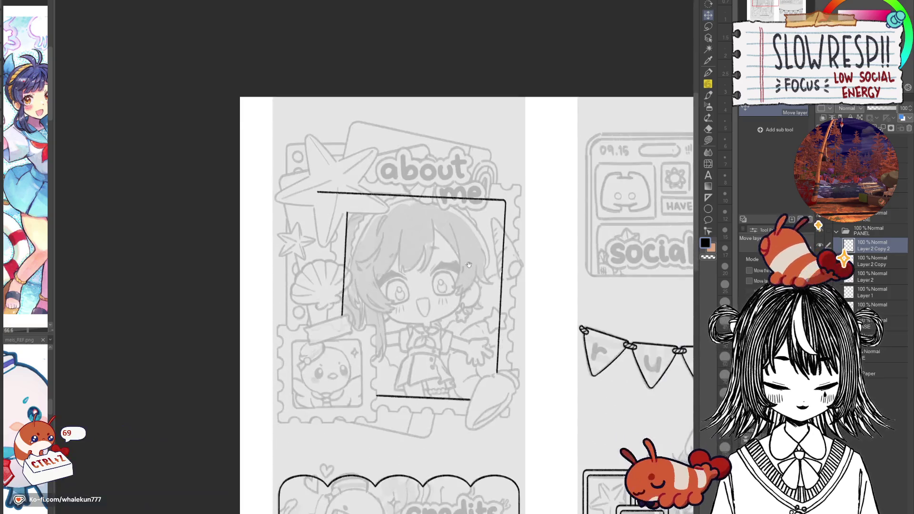
pyautogui.scroll(4, 511, 356)
pyautogui.scroll(3, 476, 361)
pyautogui.press('e')
pyautogui.moveTo(217, 327)
pyautogui.mouseDown()
pyautogui.moveTo(295, 330)
pyautogui.moveTo(322, 351)
pyautogui.mouseUp()
pyautogui.scroll(-5, 548, 367)
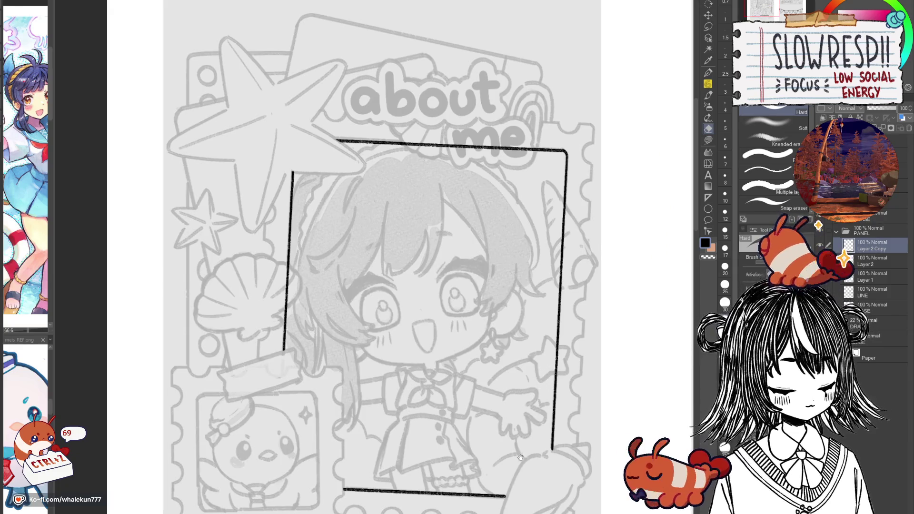
pyautogui.moveTo(522, 468); pyautogui.dragTo(532, 408)
pyautogui.hotkey('ctrl', 'e')
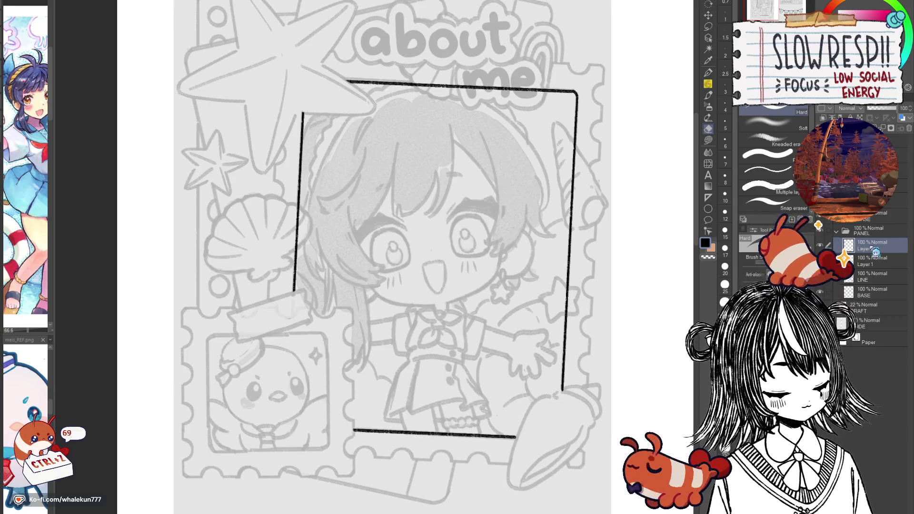
# Step: Lasso-select the area around the about me heading, then clear the selection
pyautogui.click(708, 26)
pyautogui.scroll(5, 571, 214)
pyautogui.moveTo(537, 236)
pyautogui.mouseDown()
pyautogui.moveTo(598, 183)
pyautogui.moveTo(314, 200)
pyautogui.mouseUp()
pyautogui.click(708, 15)
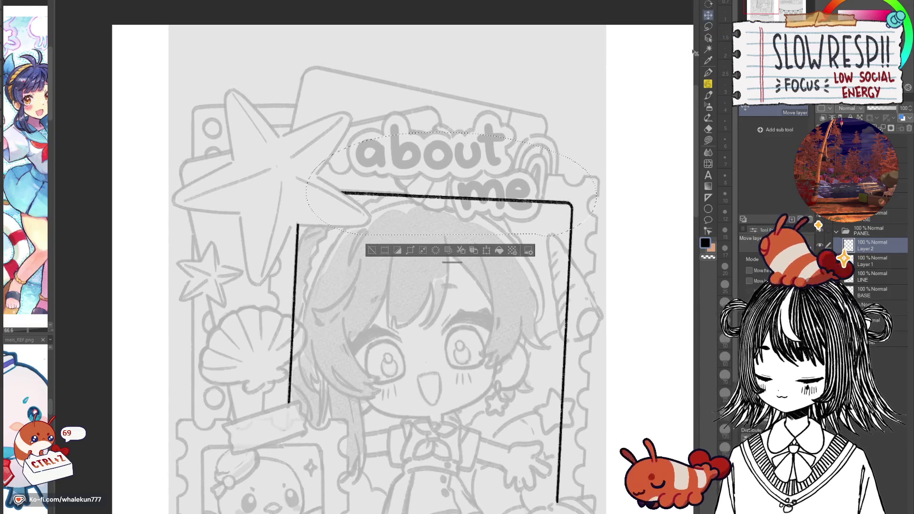
pyautogui.hotkey('ctrl', 'd')
# Step: Toggle the frame layer's visibility to compare the inked frame against the sketch
pyautogui.click(818, 246)
pyautogui.click(818, 245)
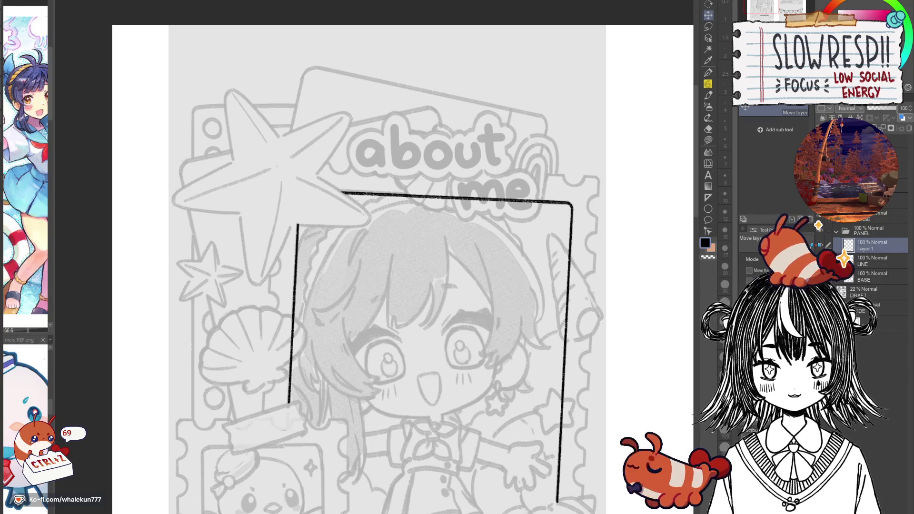
pyautogui.moveTo(583, 379); pyautogui.dragTo(632, 232)
pyautogui.moveTo(609, 303); pyautogui.dragTo(586, 334)
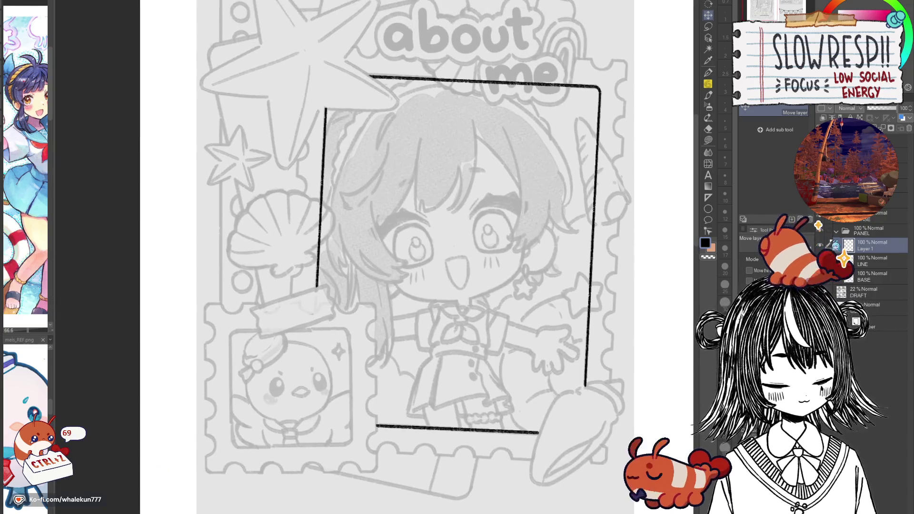
pyautogui.click(820, 246)
pyautogui.click(820, 246)
pyautogui.click(820, 245)
pyautogui.click(820, 246)
pyautogui.moveTo(428, 238)
pyautogui.mouseDown()
pyautogui.moveTo(461, 231)
pyautogui.moveTo(472, 243)
pyautogui.moveTo(410, 265)
pyautogui.mouseUp()
pyautogui.click(707, 197)
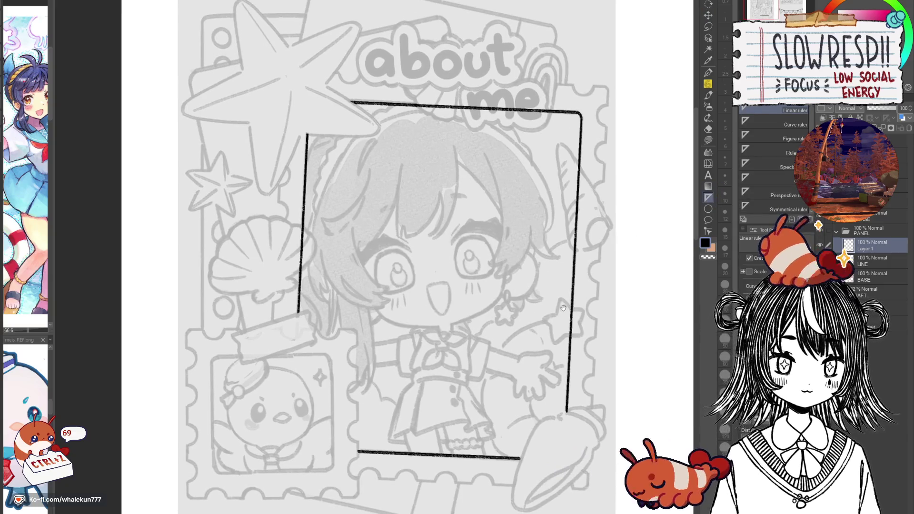
pyautogui.moveTo(564, 307); pyautogui.dragTo(577, 358)
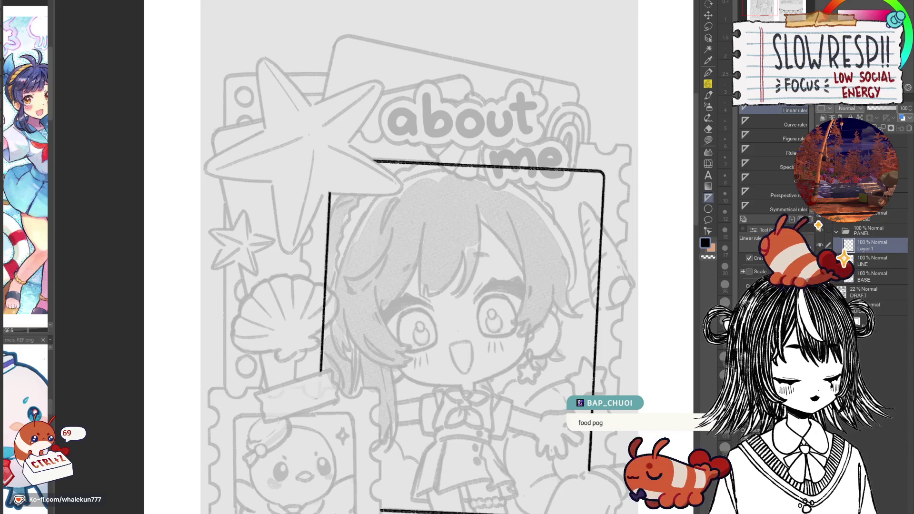
pyautogui.click(880, 155)
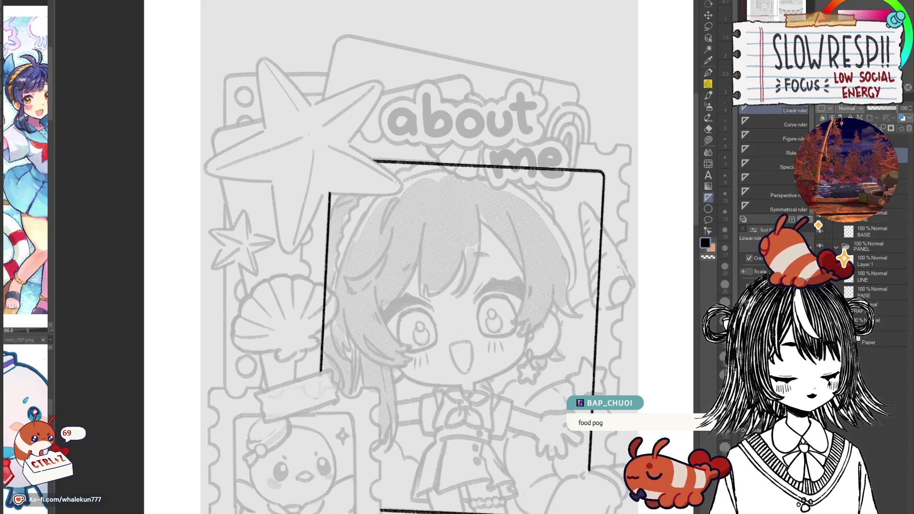
# Step: With the pen, hand-letter the word "eating" in black over the starfish
pyautogui.press('p')
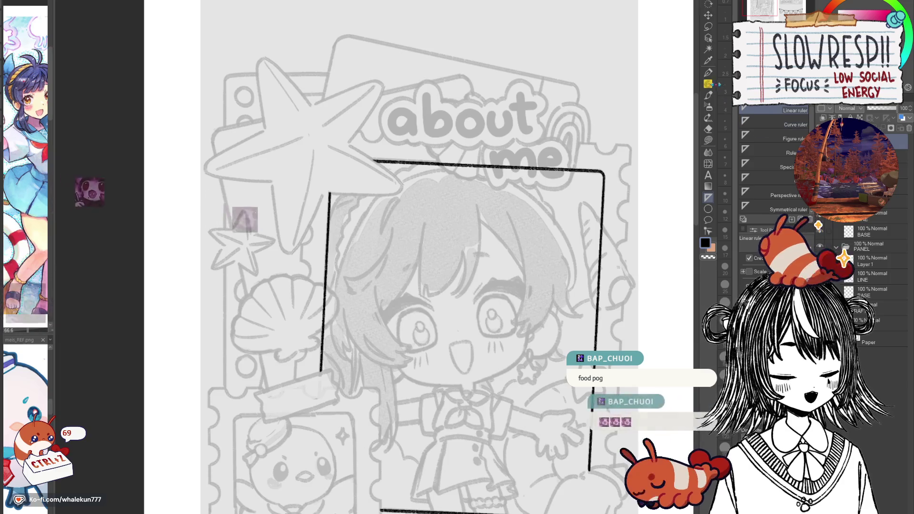
pyautogui.press('p')
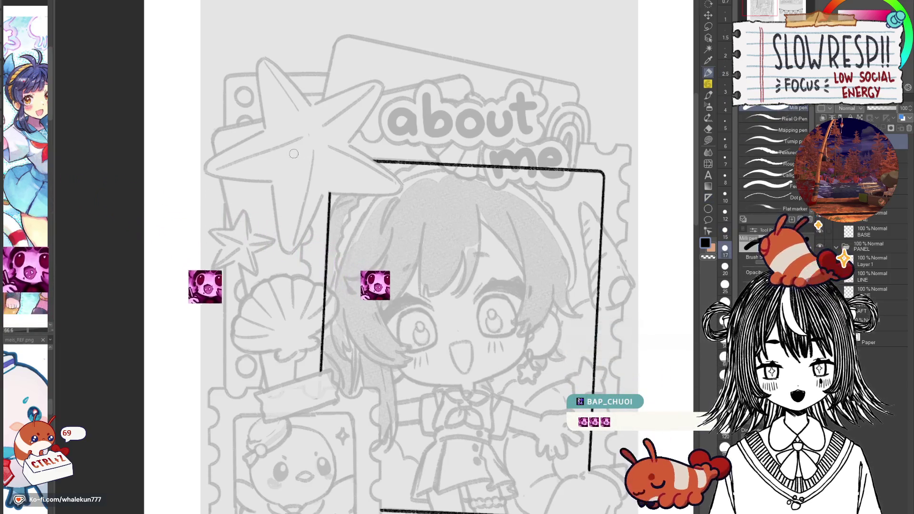
pyautogui.moveTo(296, 156); pyautogui.dragTo(304, 168)
pyautogui.moveTo(328, 138); pyautogui.dragTo(328, 153)
pyautogui.moveTo(323, 110)
pyautogui.mouseDown()
pyautogui.moveTo(338, 142)
pyautogui.moveTo(350, 112)
pyautogui.moveTo(358, 137)
pyautogui.moveTo(383, 112)
pyautogui.moveTo(399, 127)
pyautogui.mouseUp()
# Step: Letter "bread!" below "eating" to complete the note
pyautogui.moveTo(326, 175)
pyautogui.mouseDown()
pyautogui.moveTo(344, 206)
pyautogui.moveTo(354, 191)
pyautogui.moveTo(351, 212)
pyautogui.mouseUp()
pyautogui.moveTo(360, 177)
pyautogui.mouseDown()
pyautogui.moveTo(366, 193)
pyautogui.moveTo(382, 172)
pyautogui.moveTo(402, 187)
pyautogui.mouseUp()
pyautogui.moveTo(418, 153)
pyautogui.mouseDown()
pyautogui.moveTo(408, 175)
pyautogui.moveTo(424, 173)
pyautogui.mouseUp()
pyautogui.moveTo(442, 138); pyautogui.dragTo(430, 157)
pyautogui.moveTo(447, 153)
pyautogui.mouseDown()
pyautogui.moveTo(434, 114)
pyautogui.moveTo(462, 126)
pyautogui.mouseUp()
pyautogui.click(473, 145)
# Step: Move the "eating bread!" lettering up beside the about-me heading, then reselect the frame ink layer
pyautogui.click(708, 15)
pyautogui.moveTo(416, 178)
pyautogui.mouseDown()
pyautogui.moveTo(421, 341)
pyautogui.moveTo(407, 327)
pyautogui.moveTo(363, 122)
pyautogui.moveTo(342, 134)
pyautogui.mouseUp()
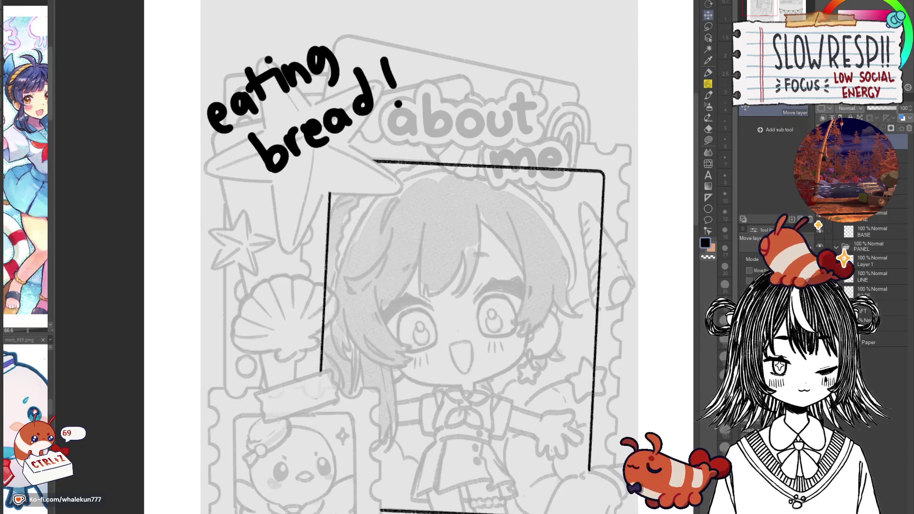
pyautogui.click(843, 258)
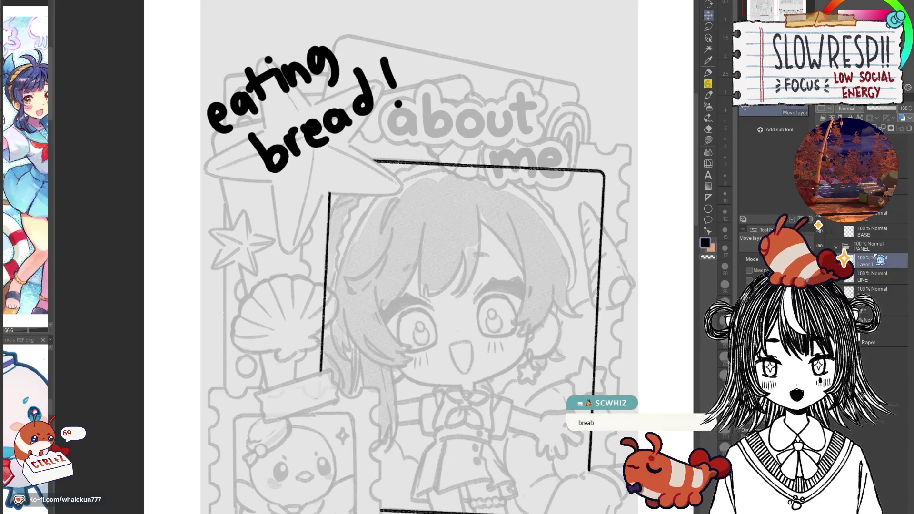
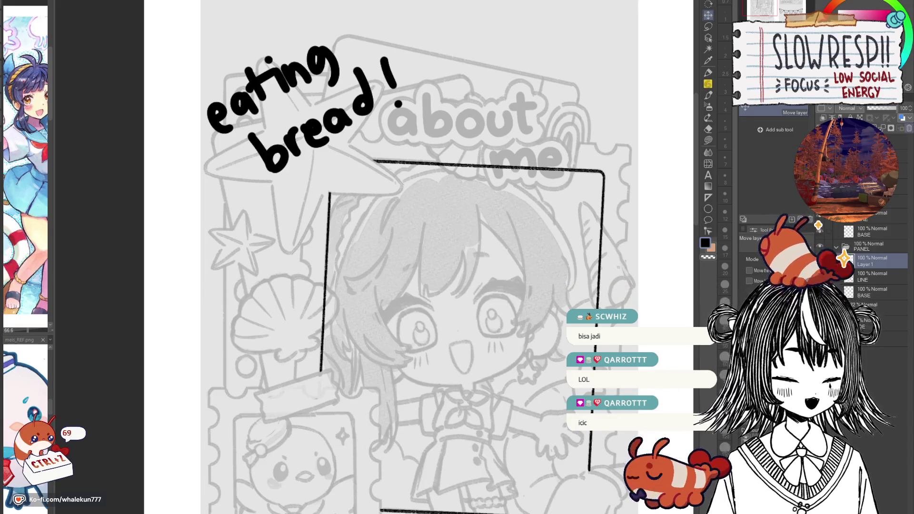
# Step: Hide the 'eating bread!' lettering, then ink on Layer 1 with the 6pencil-soft pencil around the portrait frame
pyautogui.click(873, 221)
pyautogui.click(872, 247)
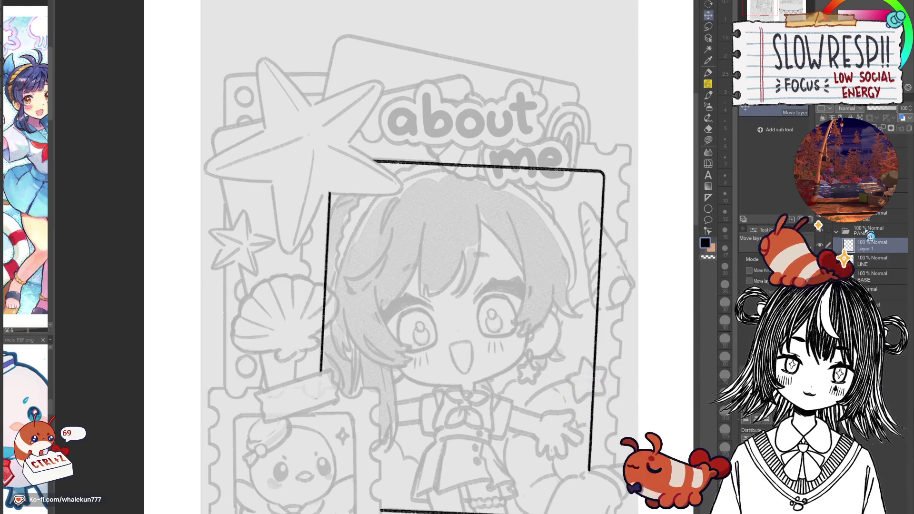
pyautogui.press('p')
pyautogui.moveTo(543, 451); pyautogui.dragTo(512, 349)
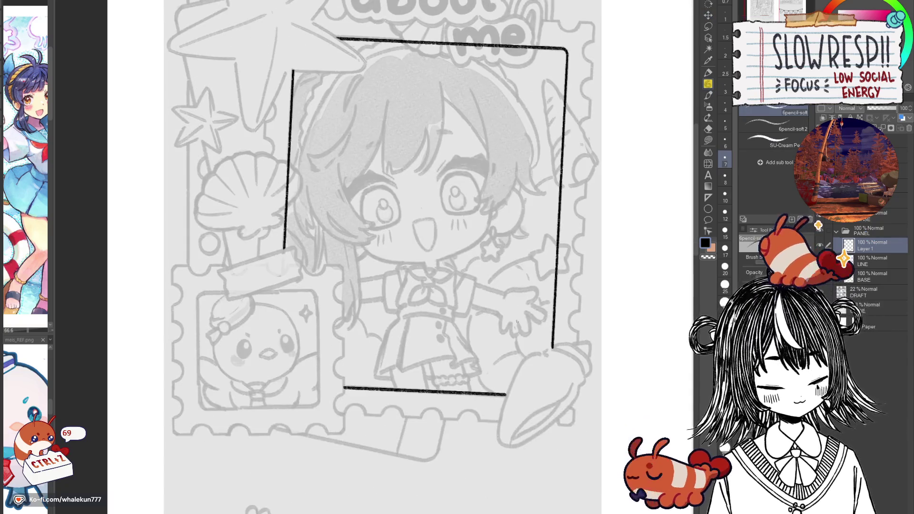
pyautogui.scroll(-3, 513, 349)
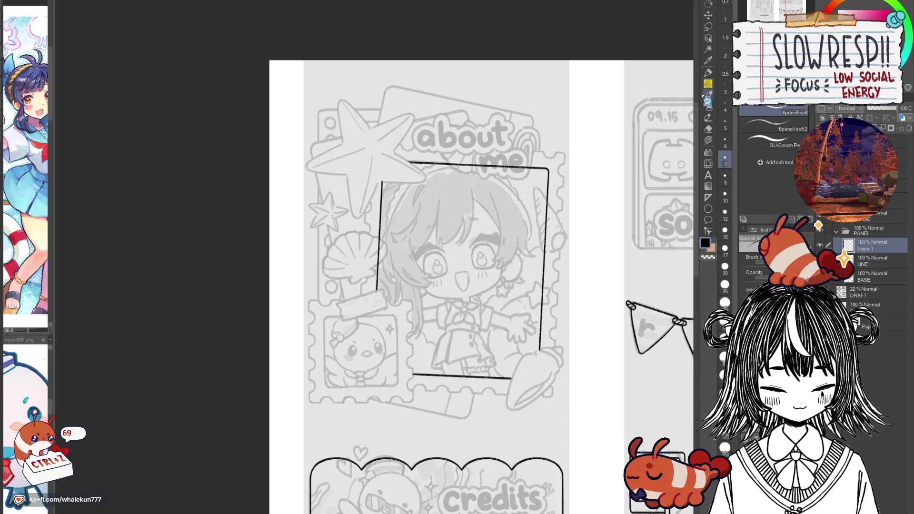
pyautogui.moveTo(532, 330); pyautogui.dragTo(472, 293)
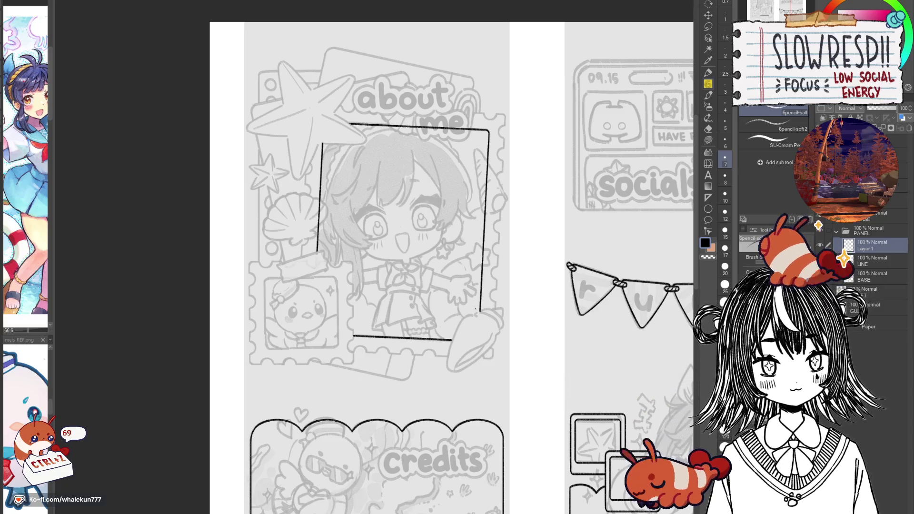
pyautogui.moveTo(428, 288); pyautogui.dragTo(448, 321)
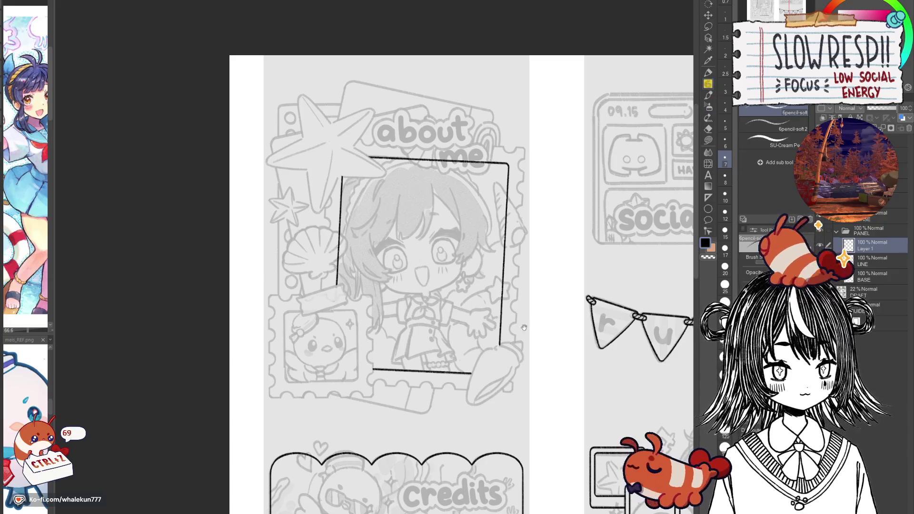
pyautogui.moveTo(526, 316); pyautogui.dragTo(506, 282)
pyautogui.scroll(2, 504, 326)
pyautogui.moveTo(504, 326)
pyautogui.mouseDown()
pyautogui.moveTo(511, 328)
pyautogui.moveTo(502, 373)
pyautogui.mouseUp()
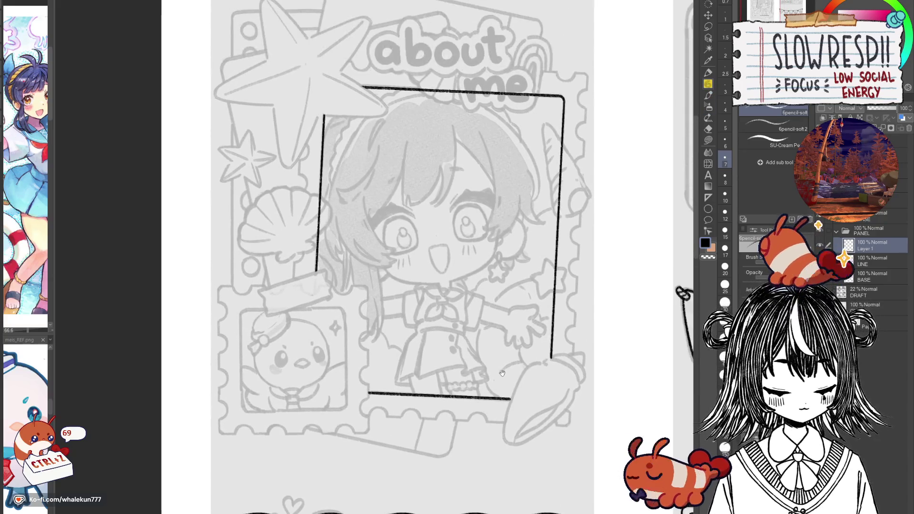
pyautogui.scroll(1, 529, 436)
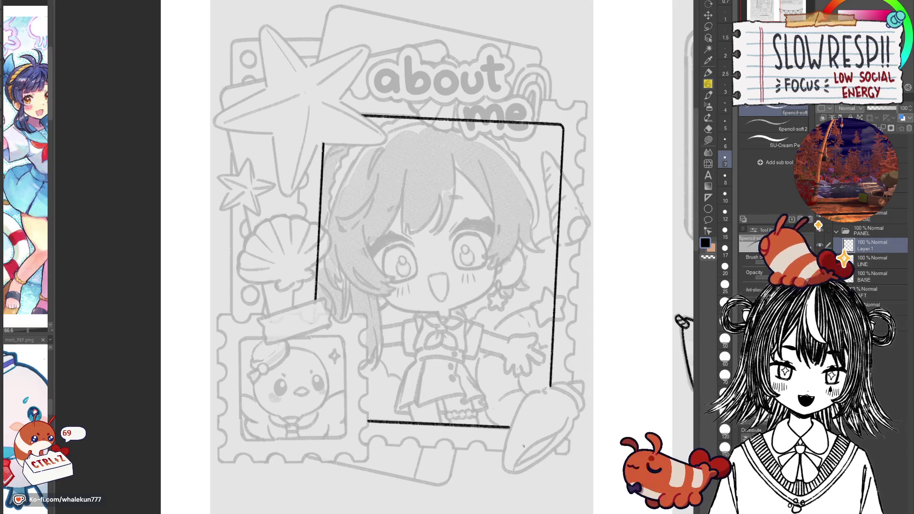
pyautogui.moveTo(487, 400)
pyautogui.mouseDown()
pyautogui.moveTo(472, 363)
pyautogui.moveTo(438, 435)
pyautogui.mouseUp()
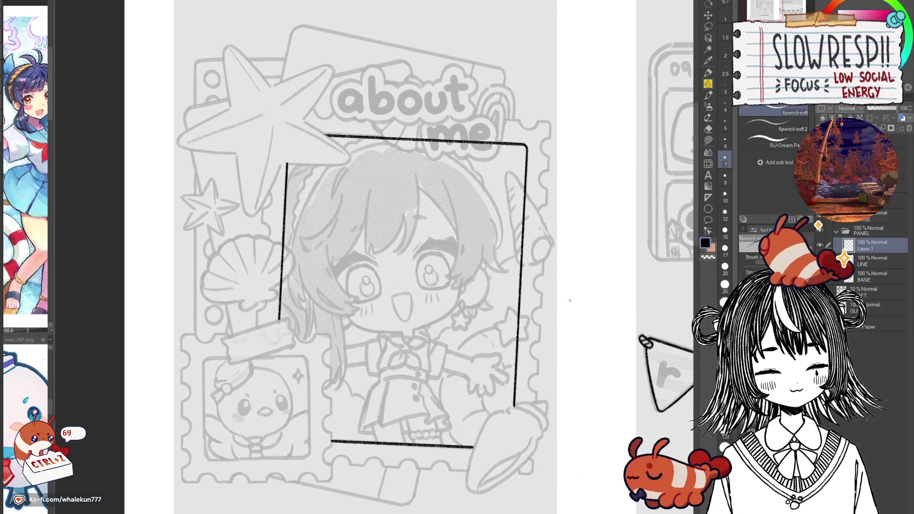
pyautogui.moveTo(564, 317)
pyautogui.mouseDown()
pyautogui.moveTo(552, 371)
pyautogui.moveTo(566, 333)
pyautogui.moveTo(543, 358)
pyautogui.moveTo(569, 143)
pyautogui.moveTo(522, 186)
pyautogui.mouseUp()
pyautogui.scroll(3, 543, 358)
pyautogui.hotkey('ctrl', 'shift', 'n')
# Step: Ink the chick frame's bottom and right borders along horizontal and vertical linear rulers
pyautogui.click(708, 197)
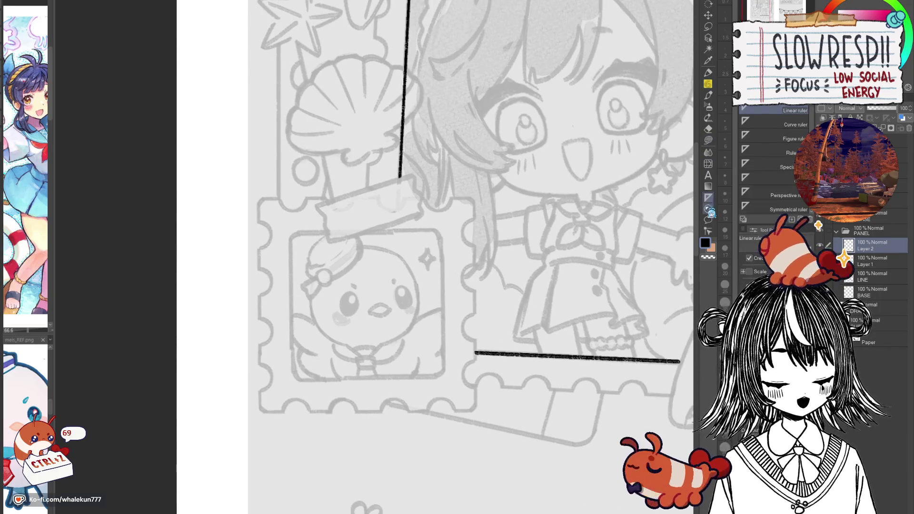
pyautogui.moveTo(301, 381)
pyautogui.mouseDown()
pyautogui.moveTo(438, 383)
pyautogui.moveTo(436, 377)
pyautogui.mouseUp()
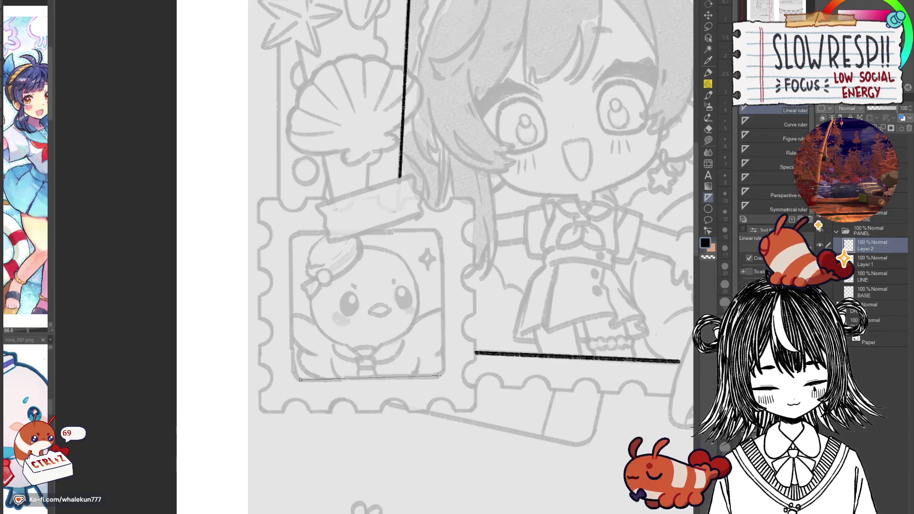
pyautogui.moveTo(440, 238); pyautogui.dragTo(443, 367)
pyautogui.press('p')
pyautogui.moveTo(300, 378); pyautogui.dragTo(435, 376)
pyautogui.moveTo(441, 236); pyautogui.dragTo(443, 369)
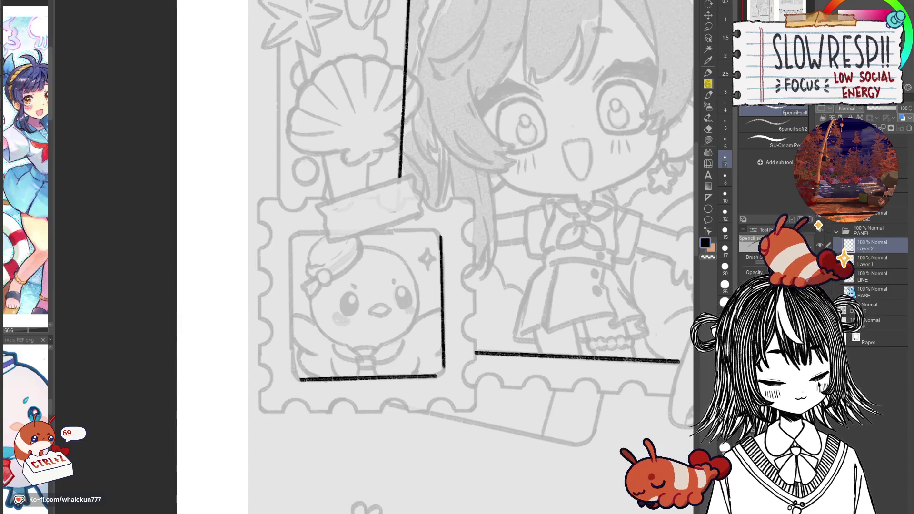
# Step: Try a rounded bottom-right corner joining both lines, undoing the unsatisfying attempts
pyautogui.moveTo(436, 376)
pyautogui.mouseDown()
pyautogui.moveTo(475, 325)
pyautogui.moveTo(466, 352)
pyautogui.mouseUp()
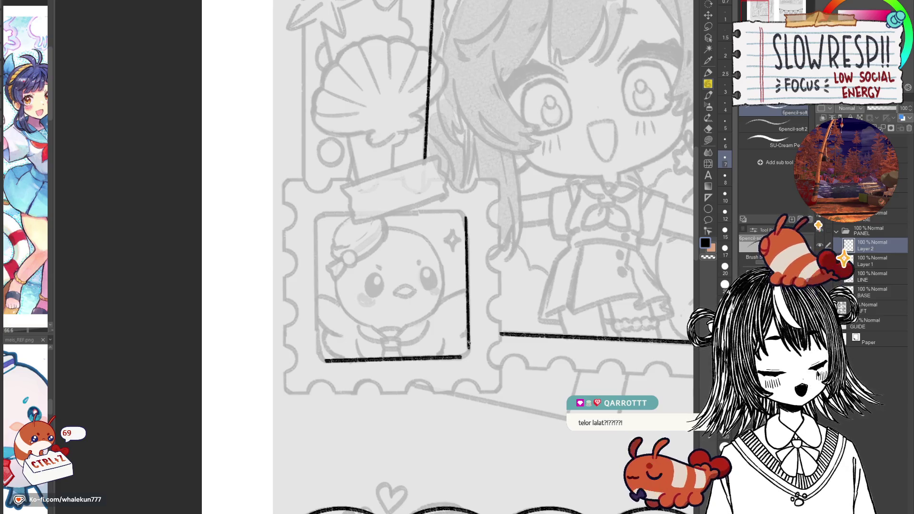
pyautogui.moveTo(467, 356)
pyautogui.mouseDown()
pyautogui.moveTo(449, 347)
pyautogui.moveTo(526, 318)
pyautogui.moveTo(537, 325)
pyautogui.mouseUp()
pyautogui.moveTo(532, 408); pyautogui.dragTo(546, 391)
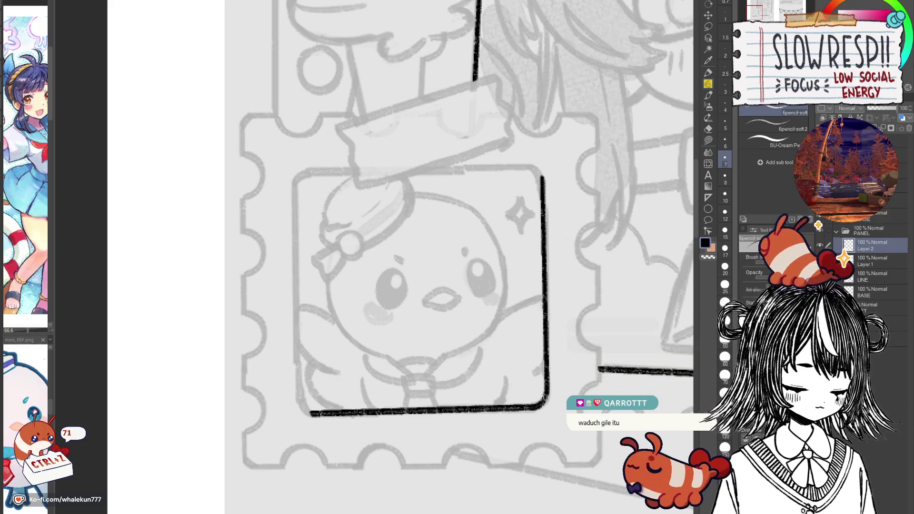
pyautogui.hotkey('ctrl', 'z')
pyautogui.moveTo(531, 407); pyautogui.dragTo(546, 393)
pyautogui.hotkey('ctrl', 'z')
pyautogui.hotkey('ctrl', 'z')
pyautogui.hotkey('ctrl', 'z')
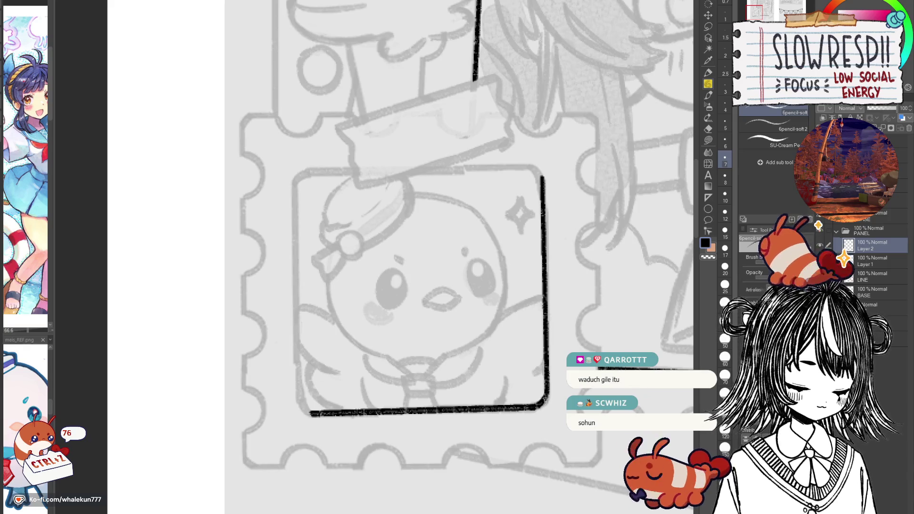
pyautogui.scroll(-3, 392, 376)
pyautogui.moveTo(418, 350)
pyautogui.mouseDown()
pyautogui.moveTo(392, 330)
pyautogui.moveTo(392, 376)
pyautogui.mouseUp()
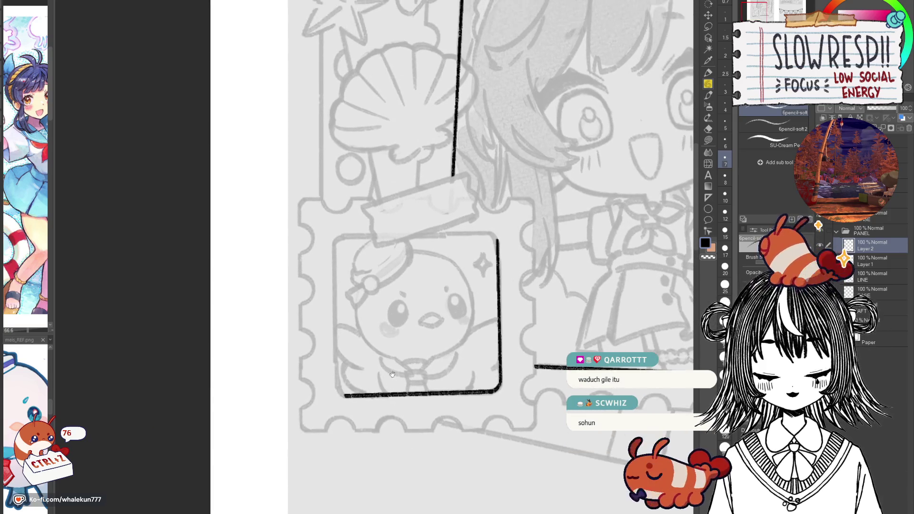
pyautogui.scroll(2, 392, 375)
pyautogui.moveTo(377, 445); pyautogui.dragTo(369, 409)
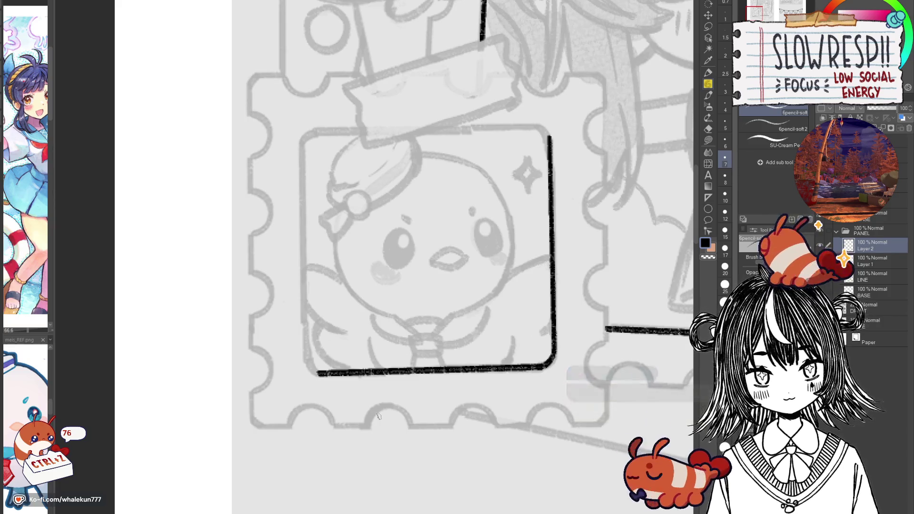
pyautogui.moveTo(354, 312); pyautogui.dragTo(390, 250)
pyautogui.scroll(1, 333, 304)
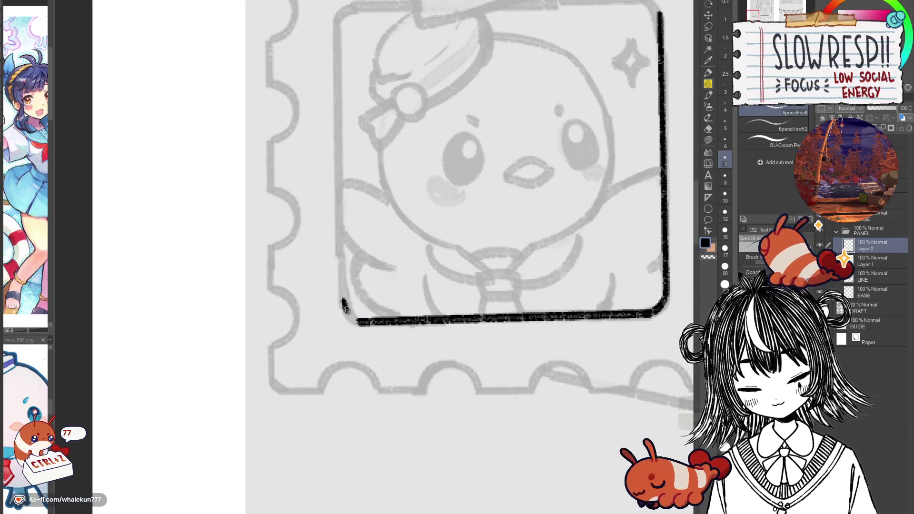
# Step: Redraw the frame's rounded lower-left corner more cleanly, undoing earlier strokes
pyautogui.hotkey('ctrl', 'z')
pyautogui.moveTo(344, 298)
pyautogui.mouseDown()
pyautogui.moveTo(373, 321)
pyautogui.moveTo(355, 321)
pyautogui.moveTo(371, 325)
pyautogui.mouseUp()
pyautogui.hotkey('ctrl', 'z')
pyautogui.hotkey('ctrl', 'z')
pyautogui.hotkey('ctrl', 'z')
pyautogui.hotkey('ctrl', 'z')
pyautogui.moveTo(532, 289); pyautogui.dragTo(450, 378)
# Step: Copy and paste the inked sides, rotate the copy 180°, and align it to the frame's top-left
pyautogui.hotkey('ctrl', 'c')
pyautogui.hotkey('ctrl', 'v')
pyautogui.hotkey('ctrl', 't')
pyautogui.moveTo(422, 429); pyautogui.dragTo(423, 93)
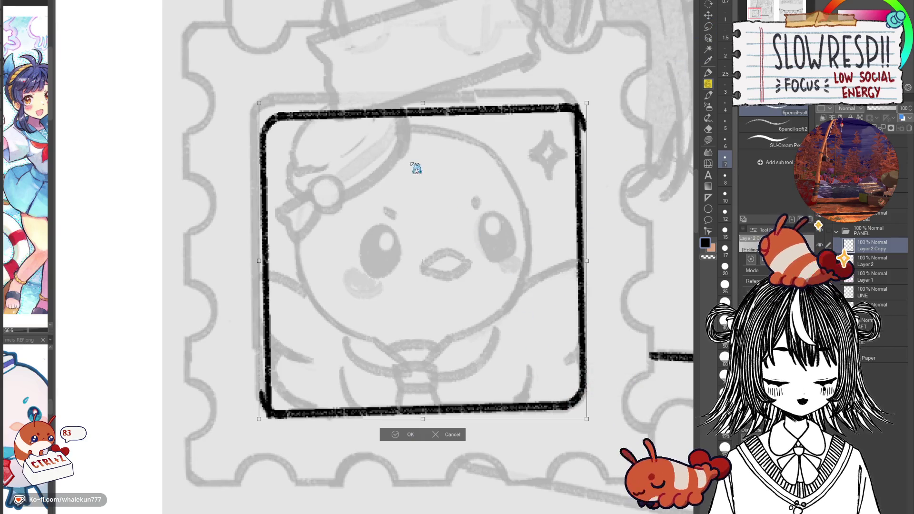
pyautogui.press('Return')
pyautogui.click(708, 15)
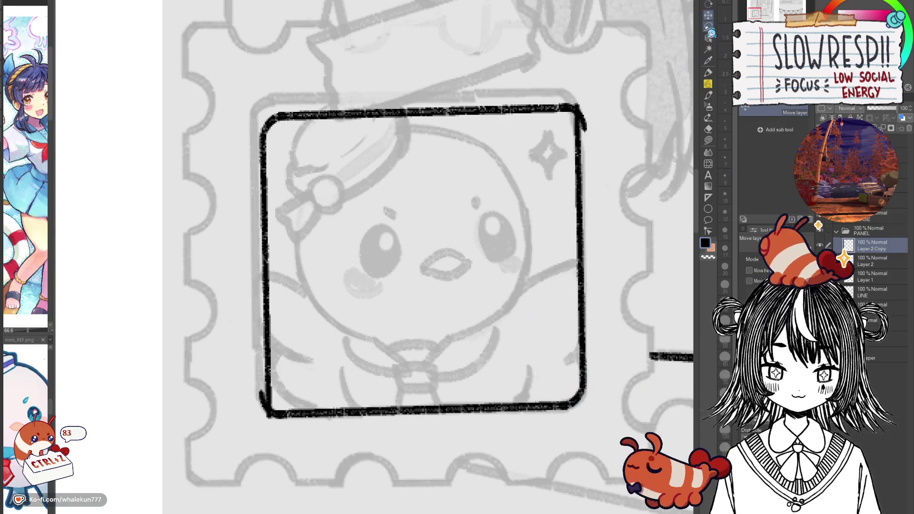
pyautogui.moveTo(538, 424); pyautogui.dragTo(528, 418)
pyautogui.hotkey('ctrl', '-')
pyautogui.click(716, 199)
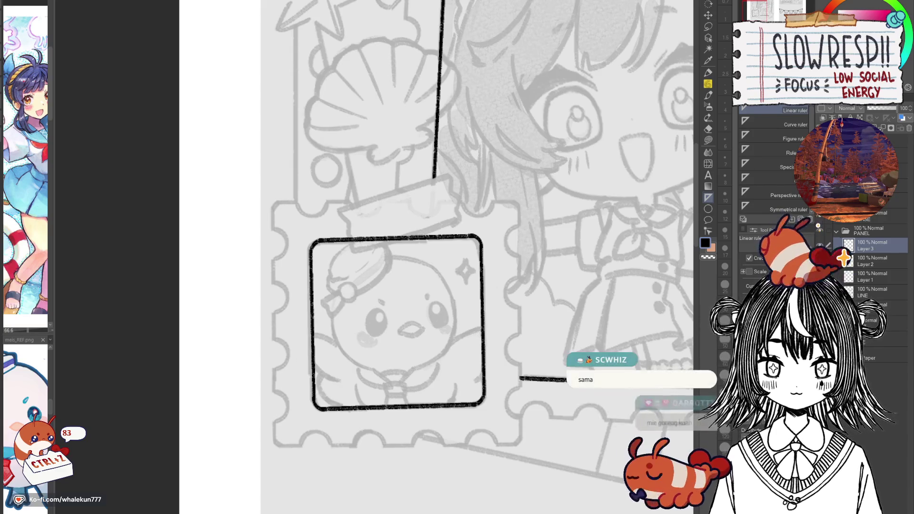
# Step: Lay a vertical linear ruler along the chick stamp's right scalloped edge
pyautogui.click(708, 84)
pyautogui.moveTo(447, 263); pyautogui.dragTo(439, 229)
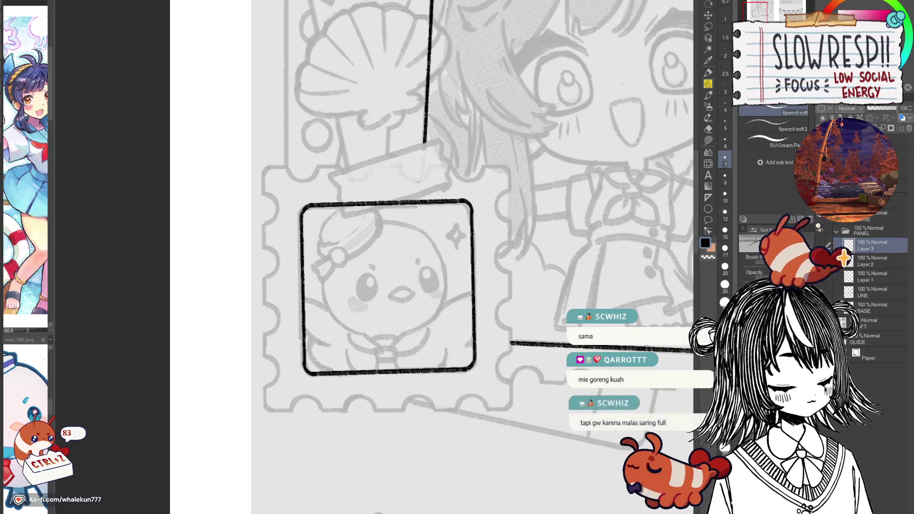
pyautogui.moveTo(566, 293)
pyautogui.mouseDown()
pyautogui.moveTo(569, 263)
pyautogui.moveTo(566, 283)
pyautogui.mouseUp()
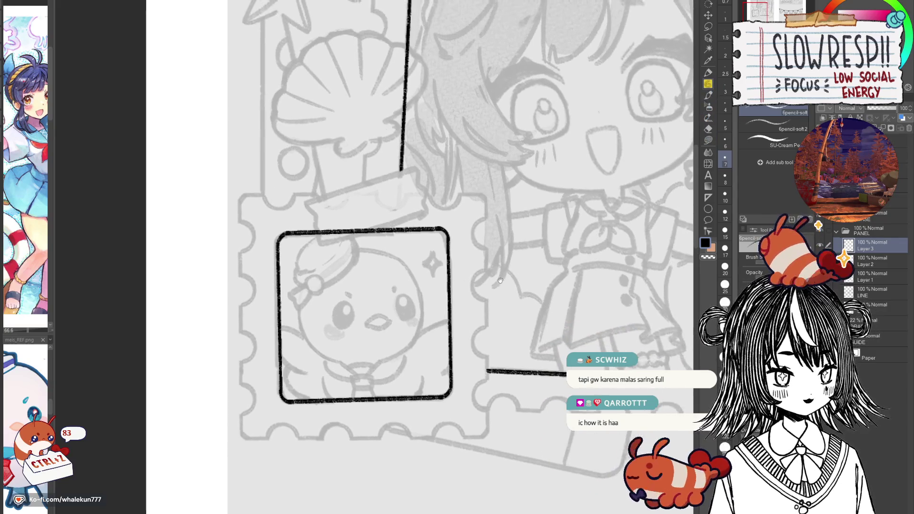
pyautogui.moveTo(502, 224); pyautogui.dragTo(479, 260)
pyautogui.scroll(2, 479, 259)
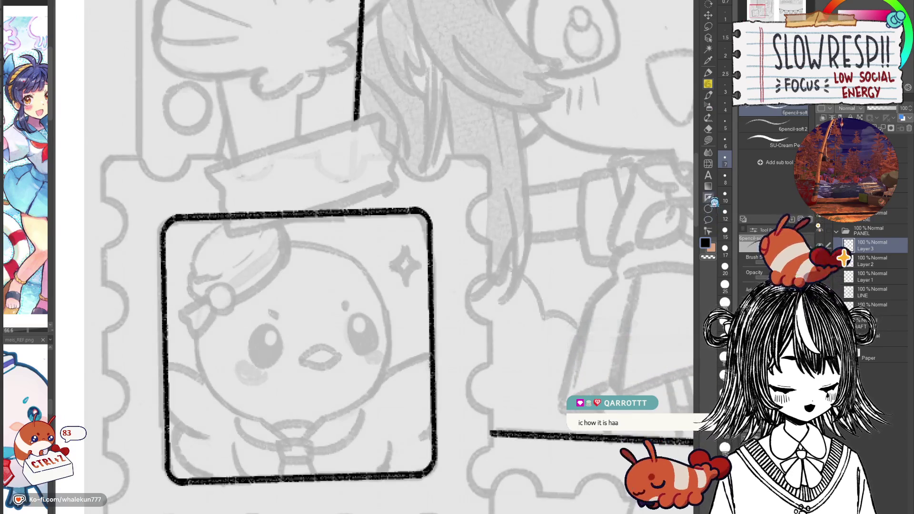
pyautogui.press('u')
pyautogui.moveTo(565, 361); pyautogui.dragTo(602, 259)
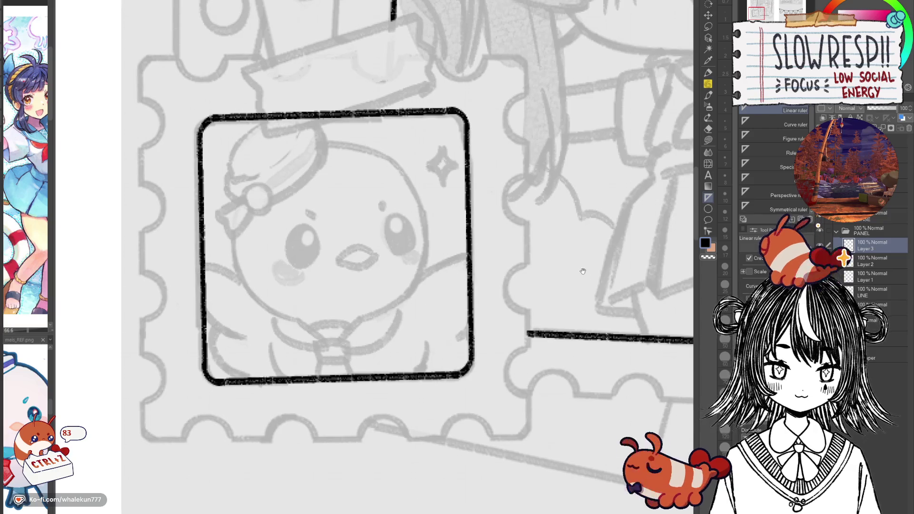
pyautogui.scroll(2, 535, 164)
pyautogui.moveTo(524, 98); pyautogui.dragTo(526, 459)
pyautogui.moveTo(455, 439); pyautogui.dragTo(494, 339)
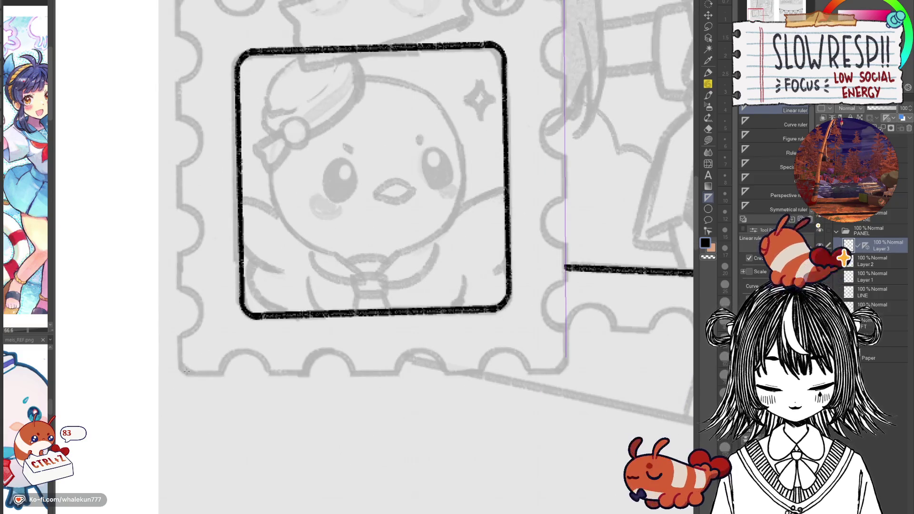
# Step: Add a horizontal ruler along the stamp's bottom and ink its right and bottom edges
pyautogui.moveTo(183, 373)
pyautogui.mouseDown()
pyautogui.moveTo(505, 376)
pyautogui.moveTo(555, 366)
pyautogui.mouseUp()
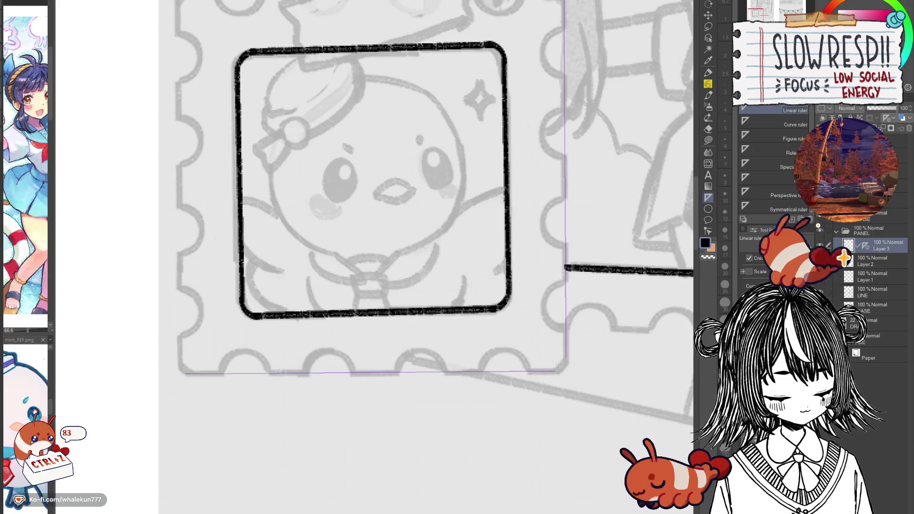
pyautogui.press('p')
pyautogui.moveTo(609, 233); pyautogui.dragTo(584, 354)
pyautogui.moveTo(538, 114); pyautogui.dragTo(541, 476)
pyautogui.moveTo(541, 475); pyautogui.dragTo(616, 341)
pyautogui.moveTo(235, 356); pyautogui.dragTo(608, 354)
# Step: Remove the rulers, undo a stray scallop arc, and erase the straight right border line
pyautogui.moveTo(851, 287); pyautogui.dragTo(909, 128)
pyautogui.scroll(2, 312, 309)
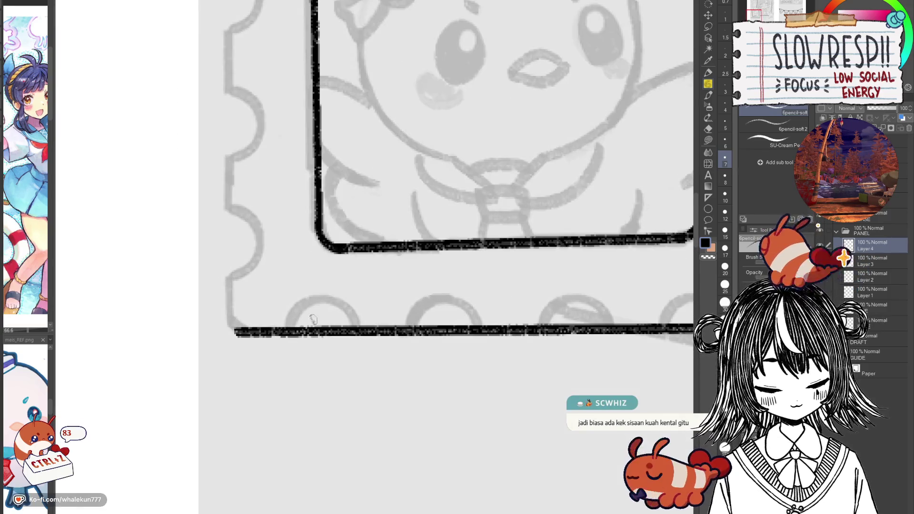
pyautogui.moveTo(284, 328)
pyautogui.mouseDown()
pyautogui.moveTo(314, 296)
pyautogui.moveTo(360, 322)
pyautogui.mouseUp()
pyautogui.hotkey('ctrl', 'z')
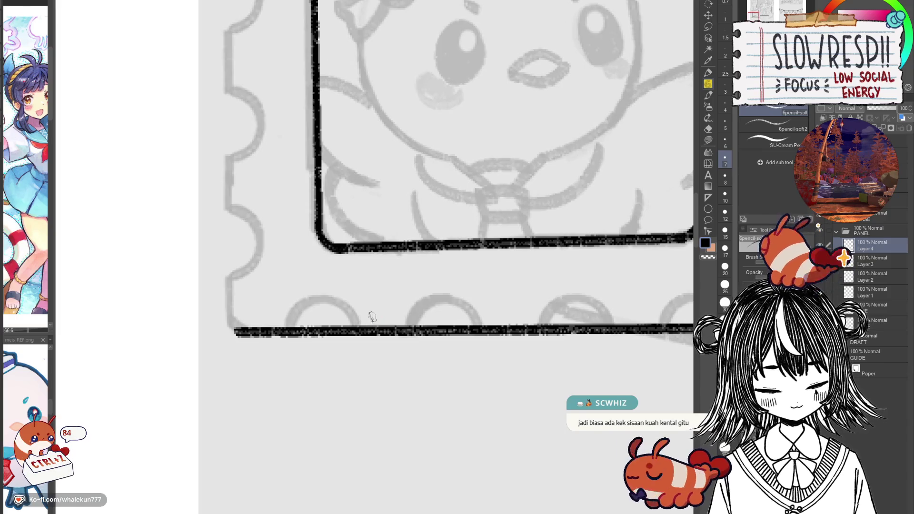
pyautogui.scroll(-5, 555, 357)
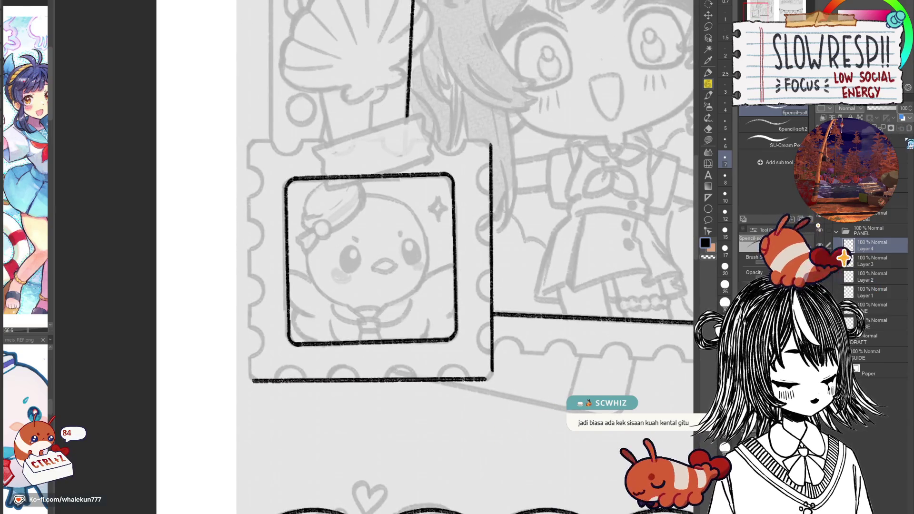
pyautogui.press('e')
pyautogui.moveTo(491, 152)
pyautogui.mouseDown()
pyautogui.moveTo(505, 392)
pyautogui.moveTo(551, 384)
pyautogui.mouseUp()
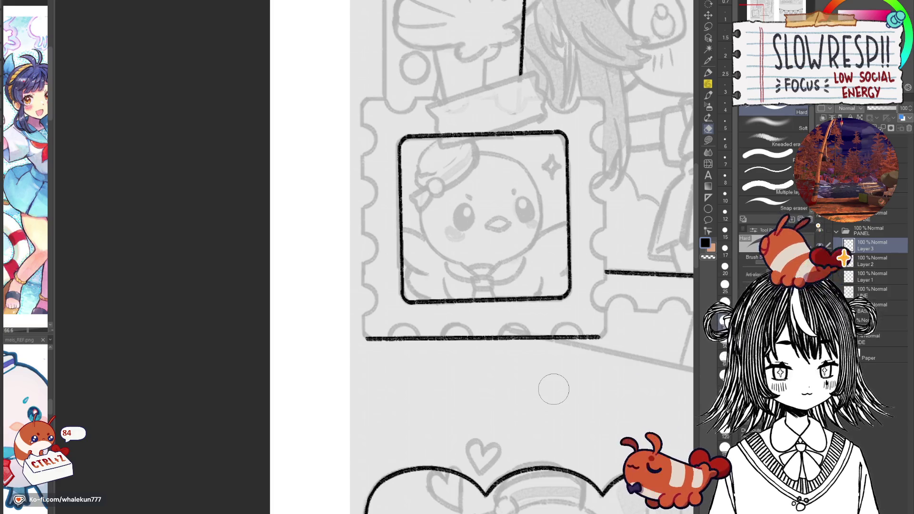
pyautogui.click(707, 83)
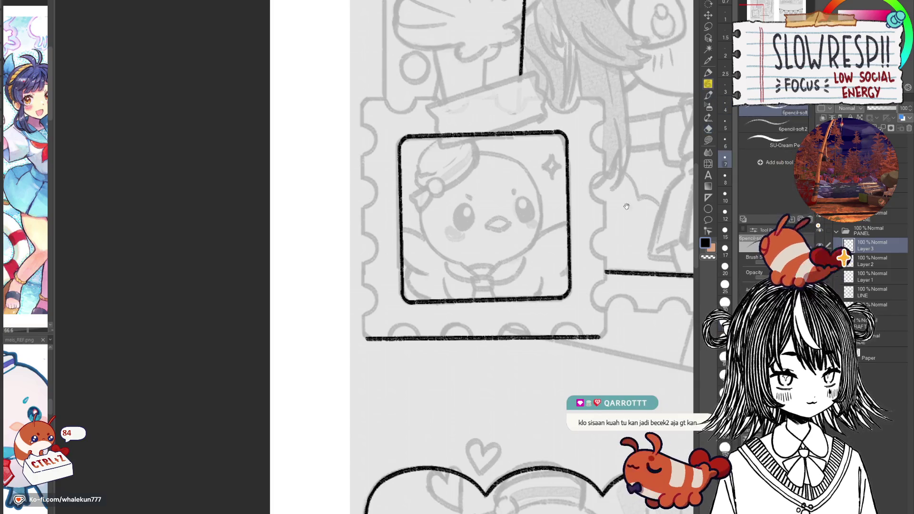
pyautogui.moveTo(472, 283); pyautogui.dragTo(410, 246)
pyautogui.scroll(2, 389, 257)
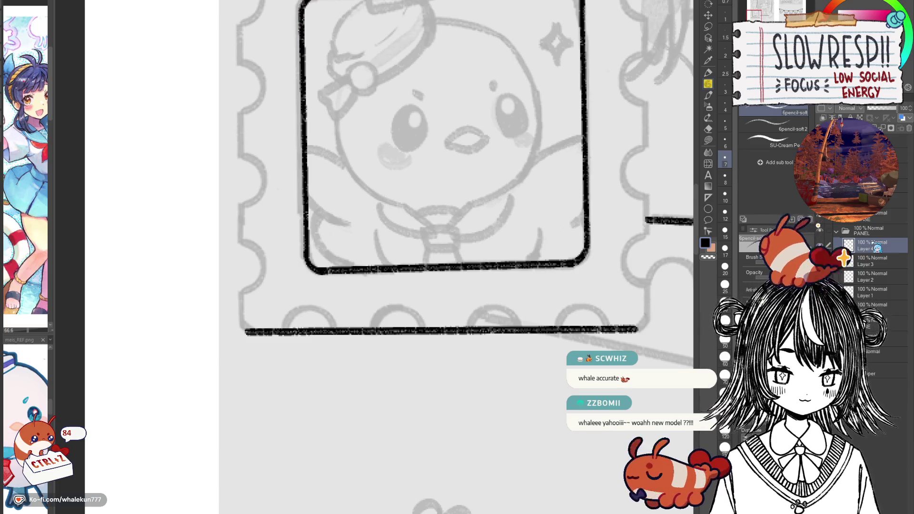
pyautogui.moveTo(314, 268)
pyautogui.mouseDown()
pyautogui.moveTo(266, 348)
pyautogui.moveTo(357, 274)
pyautogui.mouseUp()
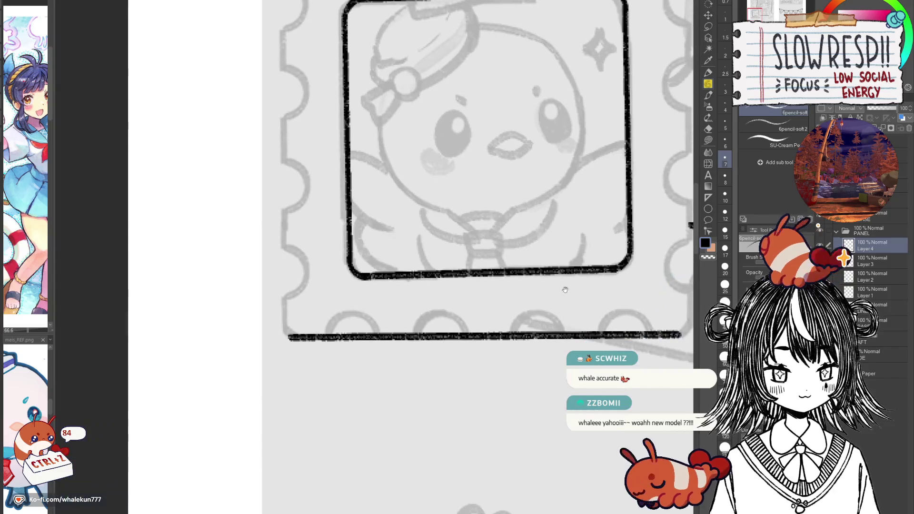
pyautogui.scroll(3, 357, 273)
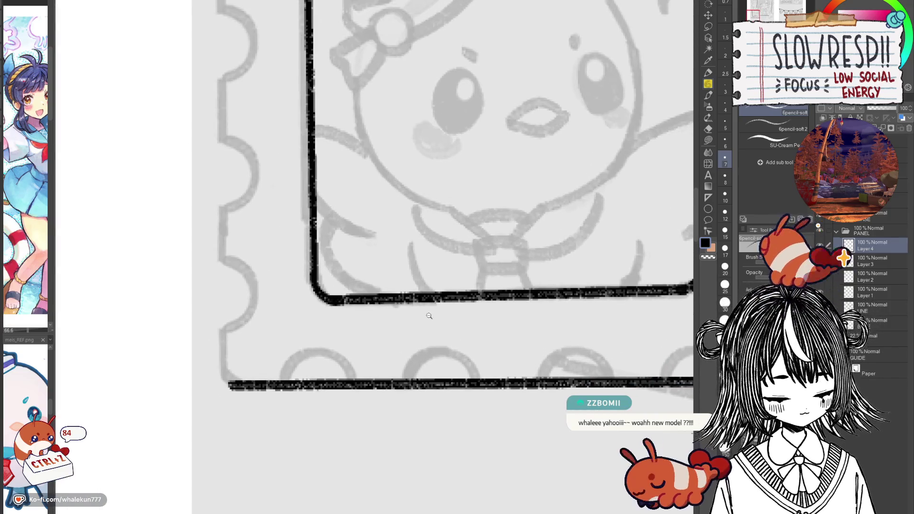
pyautogui.scroll(2, 353, 285)
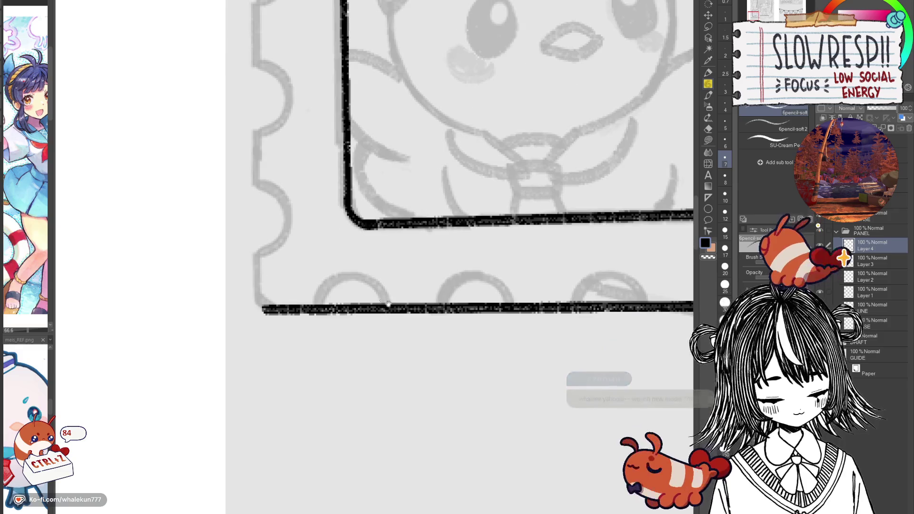
pyautogui.moveTo(353, 284); pyautogui.dragTo(368, 313)
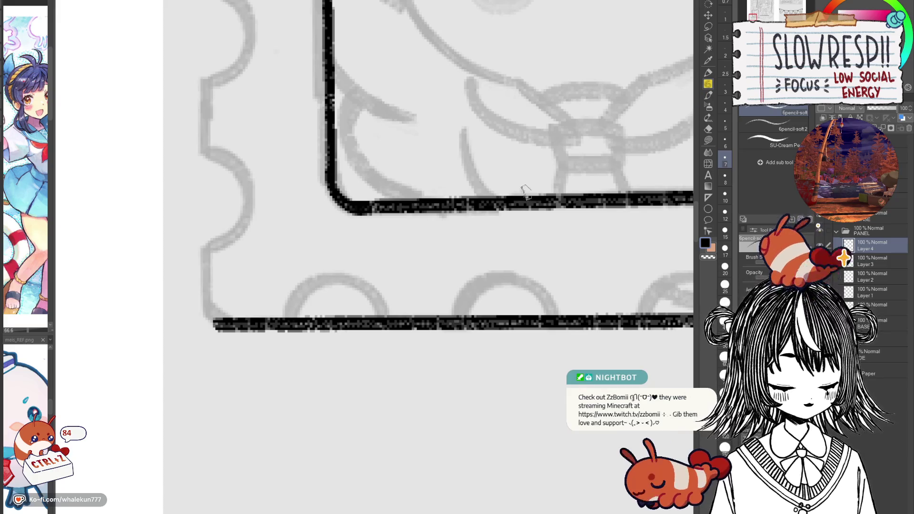
pyautogui.hscroll(1, 417, 257)
# Step: Try inking an arc over the first scallop bump twice, undoing both
pyautogui.moveTo(265, 318)
pyautogui.mouseDown()
pyautogui.moveTo(317, 281)
pyautogui.moveTo(367, 329)
pyautogui.mouseUp()
pyautogui.hotkey('ctrl', 'z')
pyautogui.moveTo(262, 326)
pyautogui.mouseDown()
pyautogui.moveTo(280, 293)
pyautogui.moveTo(357, 305)
pyautogui.moveTo(366, 329)
pyautogui.moveTo(281, 289)
pyautogui.moveTo(351, 297)
pyautogui.moveTo(366, 328)
pyautogui.mouseUp()
pyautogui.hotkey('ctrl', 'z')
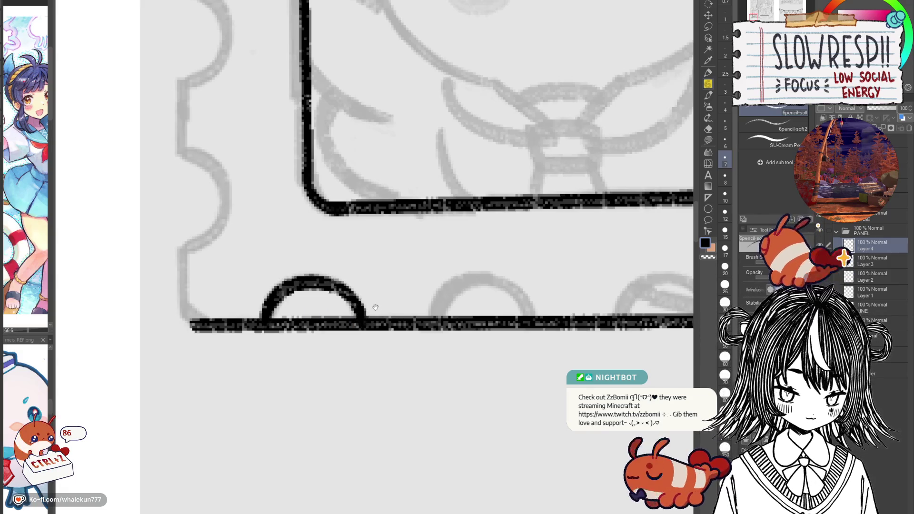
pyautogui.scroll(1, 361, 324)
pyautogui.hscroll(1, 362, 323)
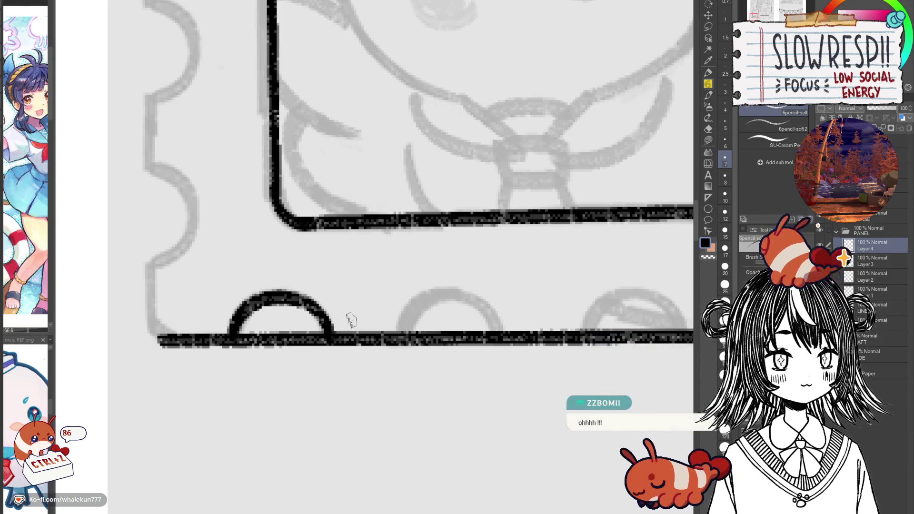
pyautogui.moveTo(398, 408); pyautogui.dragTo(453, 372)
pyautogui.scroll(2, 347, 305)
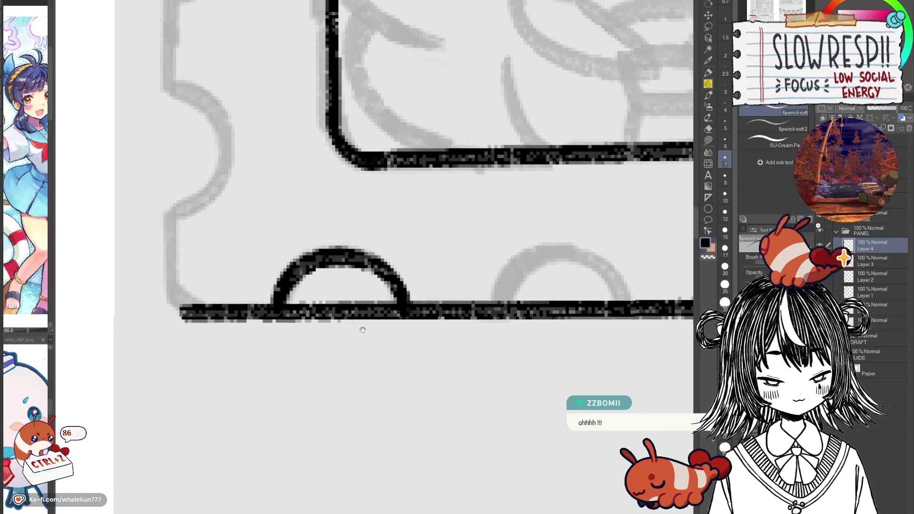
pyautogui.moveTo(377, 343); pyautogui.dragTo(420, 354)
# Step: Undo further lopsided arcs and drag a vertical linear ruler through the first bump's centre
pyautogui.hotkey('ctrl', 'z')
pyautogui.moveTo(335, 326)
pyautogui.mouseDown()
pyautogui.moveTo(394, 276)
pyautogui.moveTo(464, 328)
pyautogui.moveTo(354, 284)
pyautogui.moveTo(448, 296)
pyautogui.moveTo(464, 331)
pyautogui.mouseUp()
pyautogui.hotkey('ctrl', 'z')
pyautogui.moveTo(460, 384)
pyautogui.mouseDown()
pyautogui.moveTo(370, 412)
pyautogui.moveTo(460, 374)
pyautogui.moveTo(473, 333)
pyautogui.moveTo(386, 314)
pyautogui.moveTo(395, 324)
pyautogui.moveTo(432, 291)
pyautogui.moveTo(469, 326)
pyautogui.mouseUp()
pyautogui.hotkey('ctrl', 'z')
pyautogui.hotkey('ctrl', 'z')
pyautogui.moveTo(415, 288)
pyautogui.mouseDown()
pyautogui.moveTo(351, 340)
pyautogui.moveTo(353, 328)
pyautogui.moveTo(418, 286)
pyautogui.moveTo(477, 323)
pyautogui.moveTo(477, 354)
pyautogui.mouseUp()
pyautogui.hotkey('ctrl', 'z')
pyautogui.hotkey('ctrl', 'z')
pyautogui.press('u')
pyautogui.moveTo(413, 285); pyautogui.dragTo(414, 375)
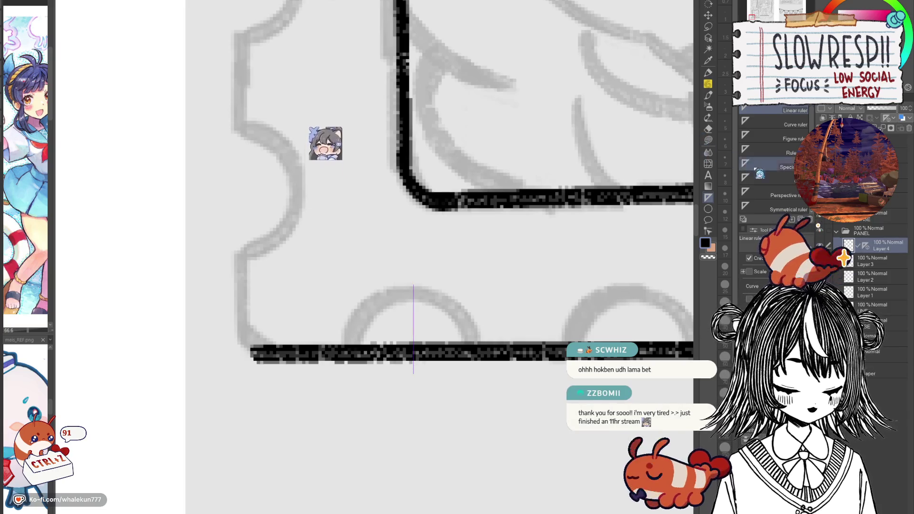
# Step: Replace the vertical guide with a symmetrical ruler whose axis runs through the bump
pyautogui.hotkey('ctrl', 'z')
pyautogui.click(748, 210)
pyautogui.moveTo(414, 306); pyautogui.dragTo(412, 285)
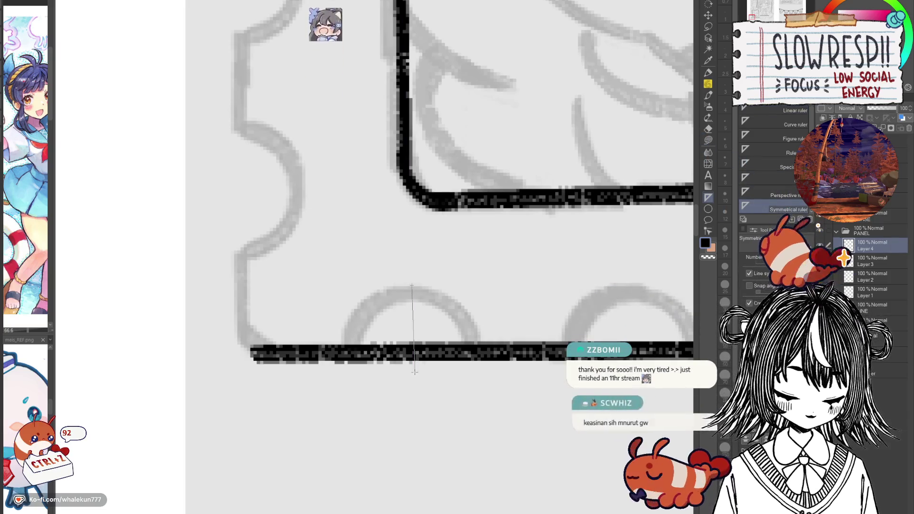
# Step: Pencil a mirrored arc over the bump, retrying until the full semicircle is inked
pyautogui.press('p')
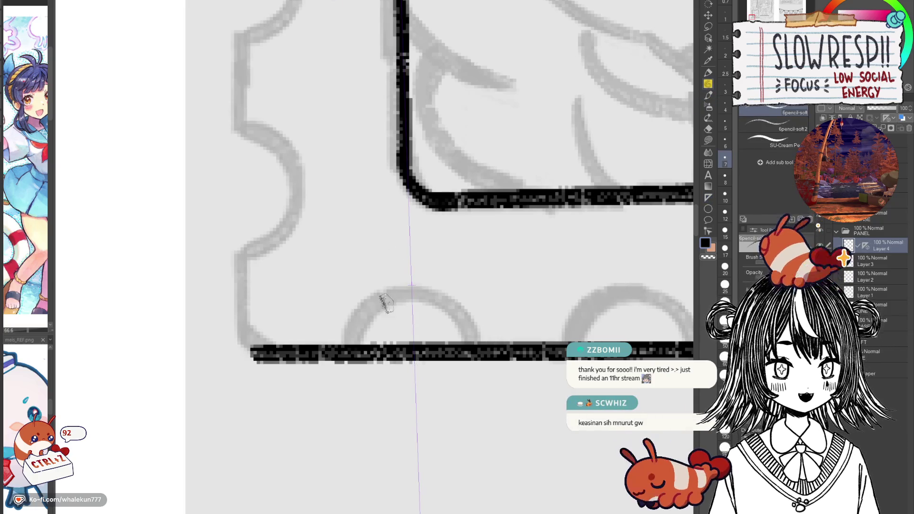
pyautogui.moveTo(352, 339); pyautogui.dragTo(409, 287)
pyautogui.hotkey('ctrl', 'z')
pyautogui.moveTo(346, 343)
pyautogui.mouseDown()
pyautogui.moveTo(366, 307)
pyautogui.moveTo(410, 284)
pyautogui.mouseUp()
pyautogui.hotkey('ctrl', 'z')
pyautogui.moveTo(346, 343)
pyautogui.mouseDown()
pyautogui.moveTo(393, 284)
pyautogui.moveTo(453, 284)
pyautogui.mouseUp()
pyautogui.hscroll(3, 428, 304)
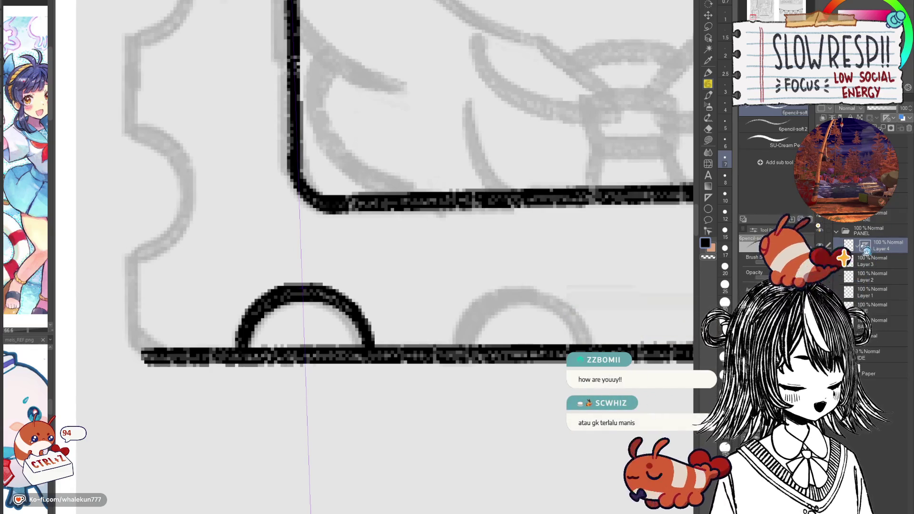
pyautogui.moveTo(490, 364); pyautogui.dragTo(508, 340)
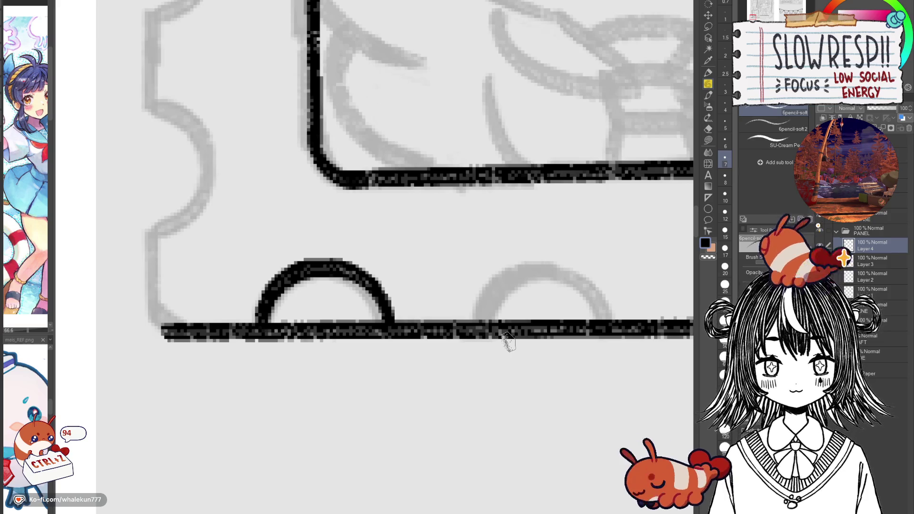
# Step: Copy and paste the semicircle layer and move the copy right over the next bump
pyautogui.press('k')
pyautogui.moveTo(393, 295)
pyautogui.mouseDown()
pyautogui.moveTo(433, 317)
pyautogui.moveTo(402, 369)
pyautogui.mouseUp()
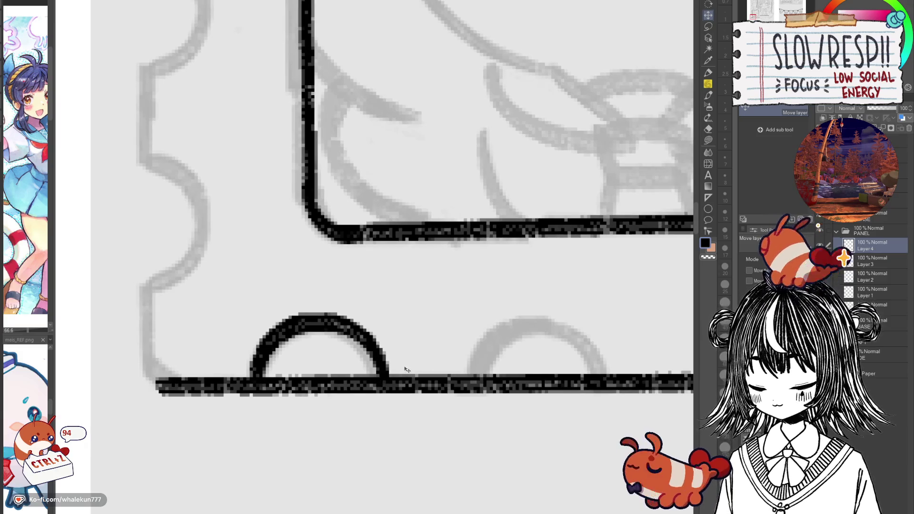
pyautogui.hotkey('ctrl', 't')
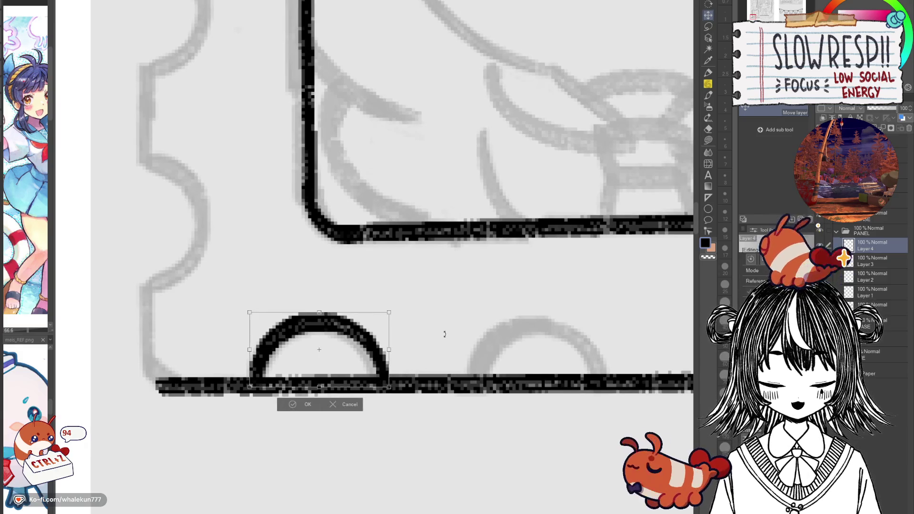
pyautogui.press('Escape')
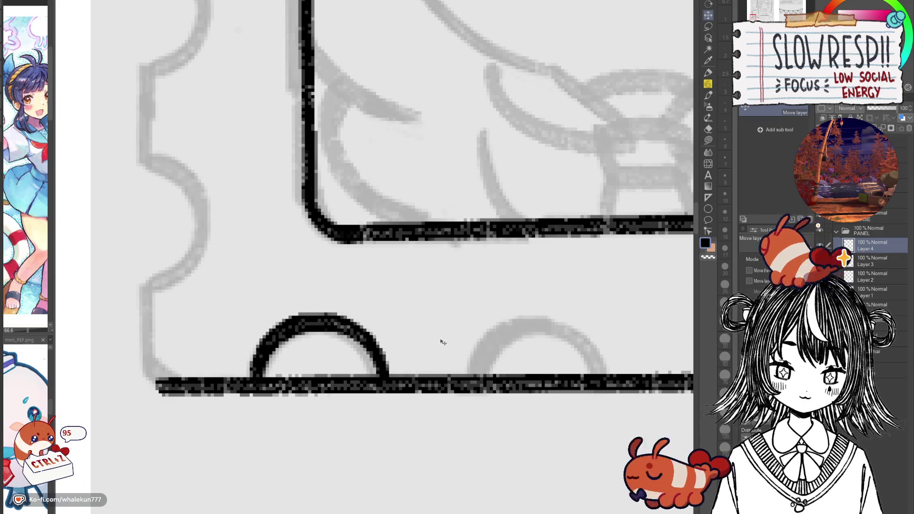
pyautogui.hotkey('ctrl', 'c')
pyautogui.hotkey('ctrl', 'v')
pyautogui.moveTo(438, 342); pyautogui.dragTo(342, 326)
pyautogui.moveTo(272, 367)
pyautogui.mouseDown()
pyautogui.moveTo(497, 364)
pyautogui.moveTo(322, 380)
pyautogui.moveTo(552, 385)
pyautogui.moveTo(313, 367)
pyautogui.moveTo(541, 364)
pyautogui.mouseUp()
# Step: Paste two more semicircle copies along the stamp's bottom edge
pyautogui.hotkey('ctrl', 'c')
pyautogui.hotkey('ctrl', 'v')
pyautogui.hotkey('ctrl', 'c')
pyautogui.hotkey('ctrl', 'v')
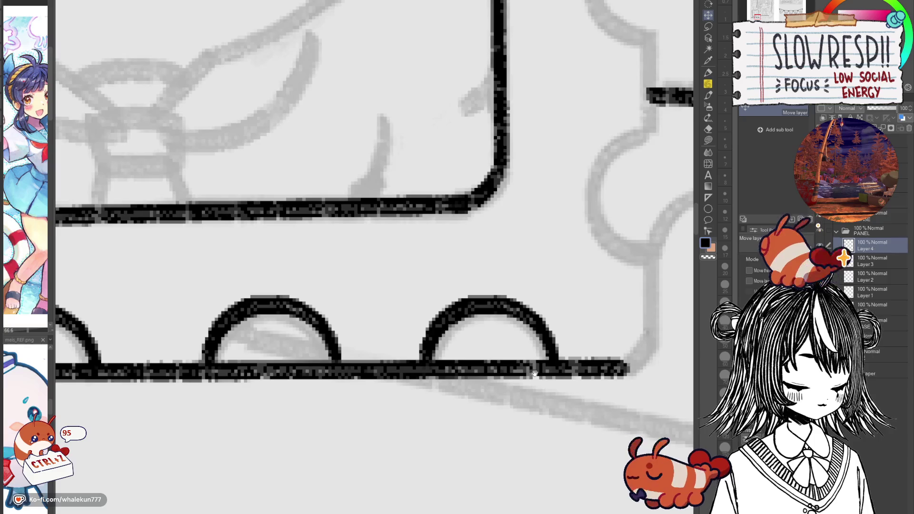
pyautogui.moveTo(534, 373); pyautogui.dragTo(718, 318)
pyautogui.press('e')
pyautogui.moveTo(381, 387)
pyautogui.mouseDown()
pyautogui.moveTo(333, 391)
pyautogui.moveTo(369, 431)
pyautogui.moveTo(533, 423)
pyautogui.mouseUp()
# Step: With a smaller eraser, remove the base line inside each arch along the bottom edge, then zoom out
pyautogui.press('[')
pyautogui.press('[')
pyautogui.press('[')
pyautogui.moveTo(353, 381); pyautogui.dragTo(352, 354)
pyautogui.moveTo(334, 360)
pyautogui.mouseDown()
pyautogui.moveTo(326, 398)
pyautogui.moveTo(379, 363)
pyautogui.moveTo(406, 385)
pyautogui.moveTo(339, 381)
pyautogui.mouseUp()
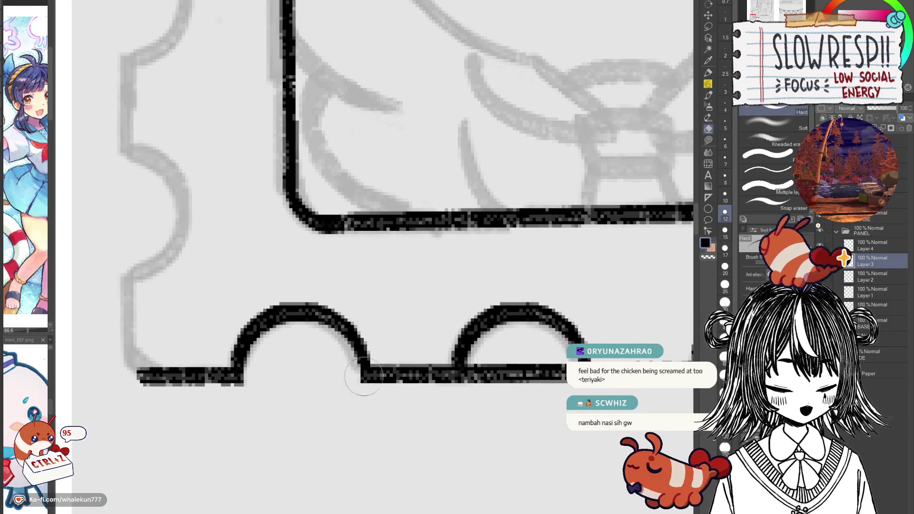
pyautogui.moveTo(471, 376)
pyautogui.mouseDown()
pyautogui.moveTo(483, 387)
pyautogui.moveTo(466, 400)
pyautogui.moveTo(547, 372)
pyautogui.moveTo(575, 390)
pyautogui.moveTo(374, 378)
pyautogui.mouseUp()
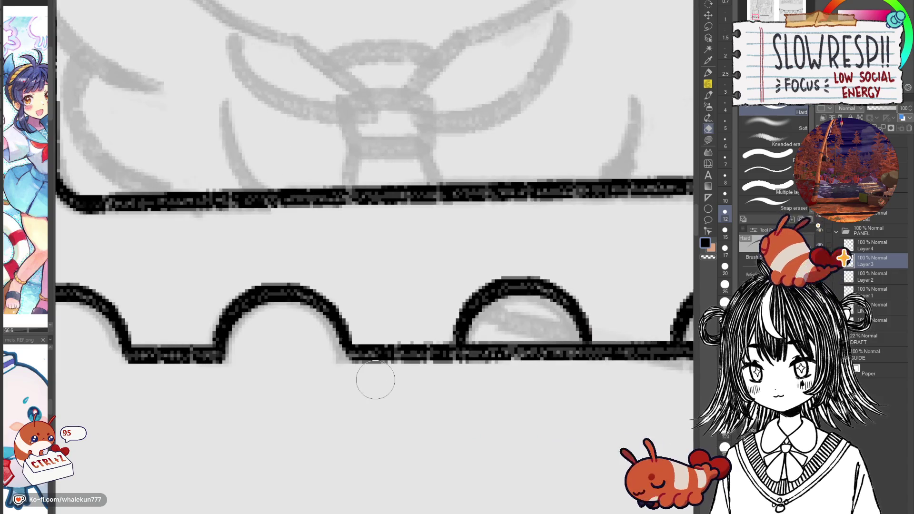
pyautogui.moveTo(544, 380)
pyautogui.mouseDown()
pyautogui.moveTo(435, 369)
pyautogui.moveTo(408, 404)
pyautogui.moveTo(446, 350)
pyautogui.moveTo(502, 380)
pyautogui.mouseUp()
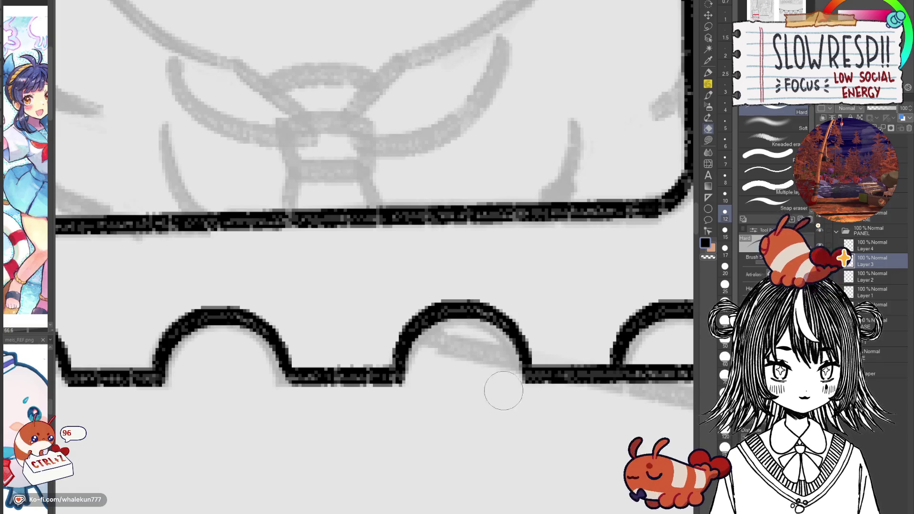
pyautogui.moveTo(635, 405)
pyautogui.mouseDown()
pyautogui.moveTo(458, 406)
pyautogui.moveTo(458, 387)
pyautogui.moveTo(505, 368)
pyautogui.moveTo(534, 388)
pyautogui.mouseUp()
pyautogui.hotkey('ctrl', '0')
pyautogui.press('k')
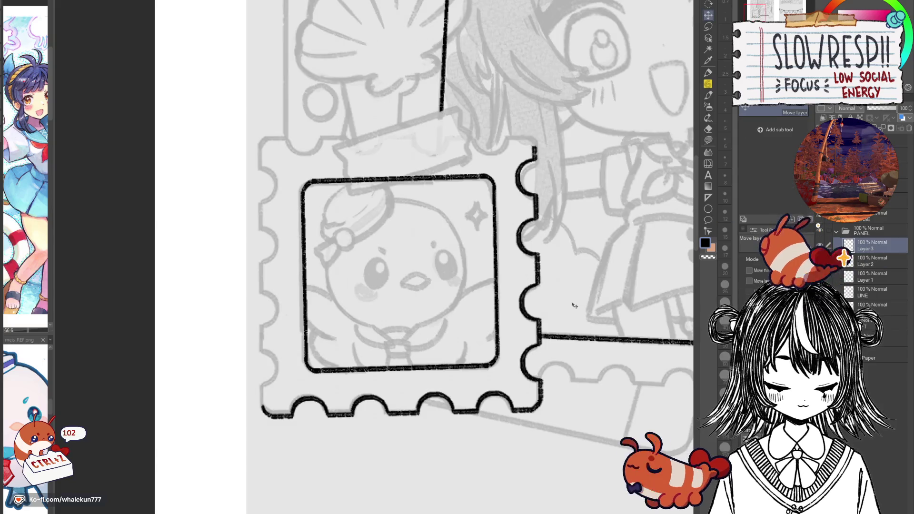
pyautogui.hotkey('ctrl', 'c')
pyautogui.hotkey('ctrl', 'v')
pyautogui.hotkey('ctrl', 't')
pyautogui.hotkey('shift', 'v')
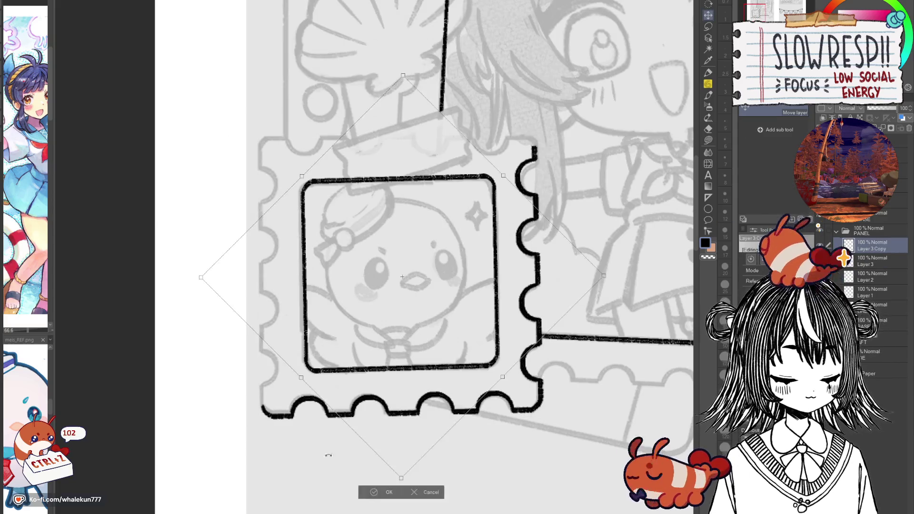
pyautogui.click(381, 435)
pyautogui.moveTo(438, 398); pyautogui.dragTo(433, 398)
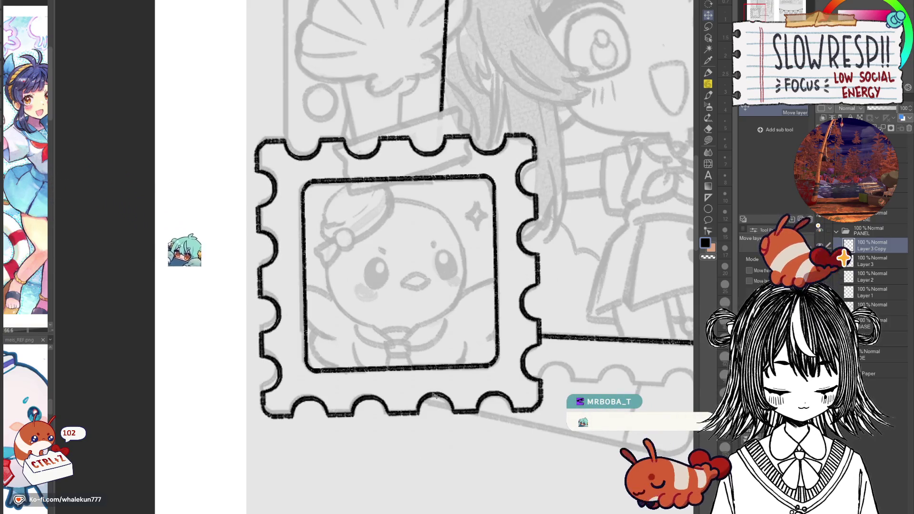
pyautogui.moveTo(436, 404); pyautogui.dragTo(442, 397)
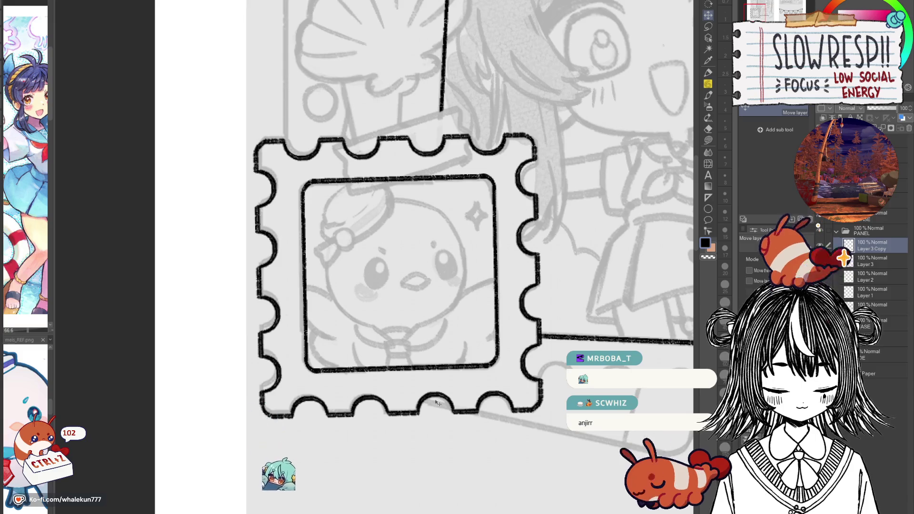
pyautogui.press('p')
pyautogui.hotkey('ctrl', 'e')
pyautogui.moveTo(354, 320)
pyautogui.mouseDown()
pyautogui.moveTo(366, 306)
pyautogui.moveTo(411, 299)
pyautogui.mouseUp()
pyautogui.scroll(2, 366, 307)
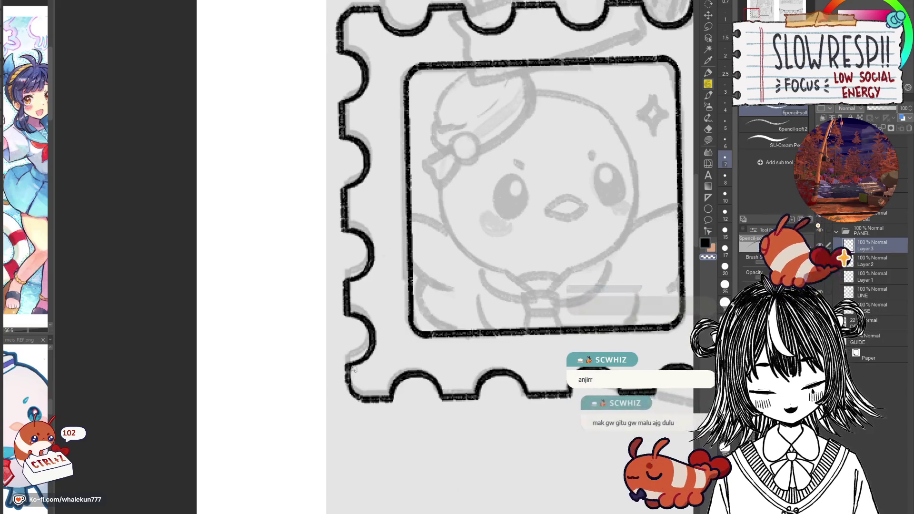
pyautogui.moveTo(524, 232); pyautogui.dragTo(344, 370)
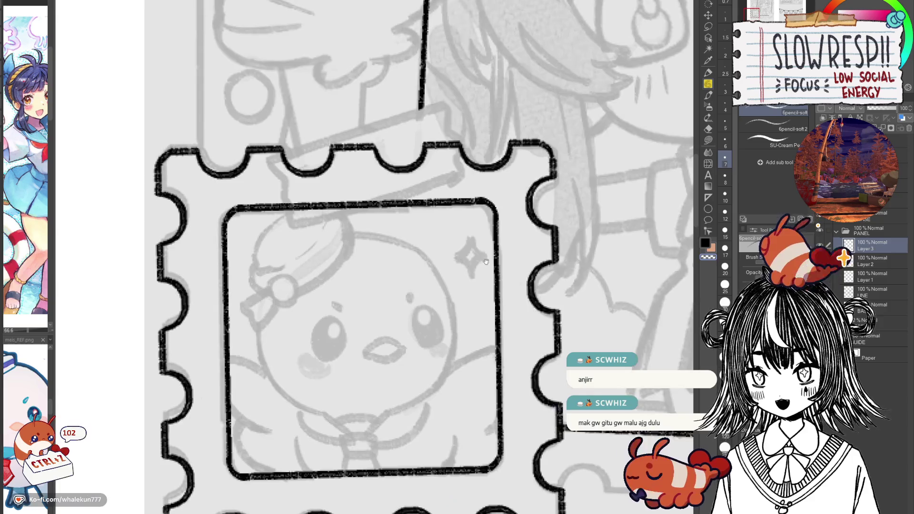
pyautogui.moveTo(526, 248); pyautogui.dragTo(490, 310)
pyautogui.moveTo(562, 297); pyautogui.dragTo(559, 308)
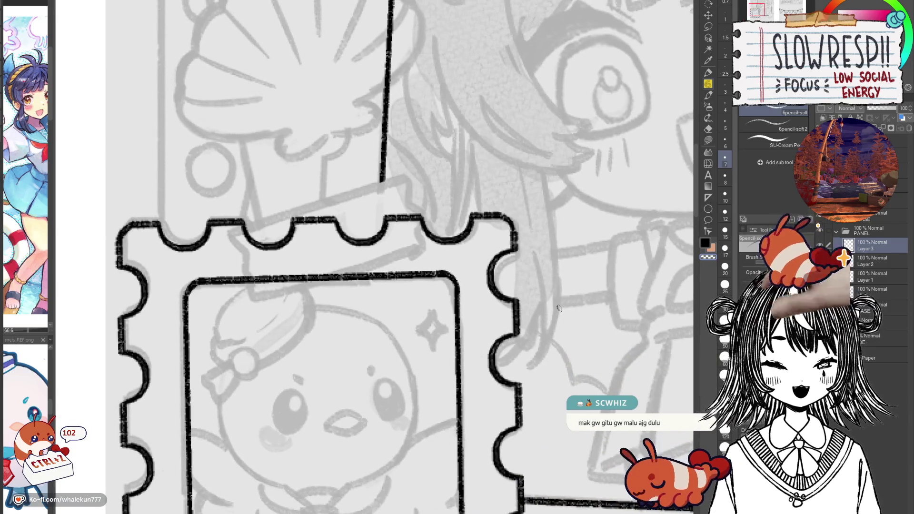
pyautogui.moveTo(559, 308); pyautogui.dragTo(580, 290)
pyautogui.moveTo(539, 232); pyautogui.dragTo(544, 261)
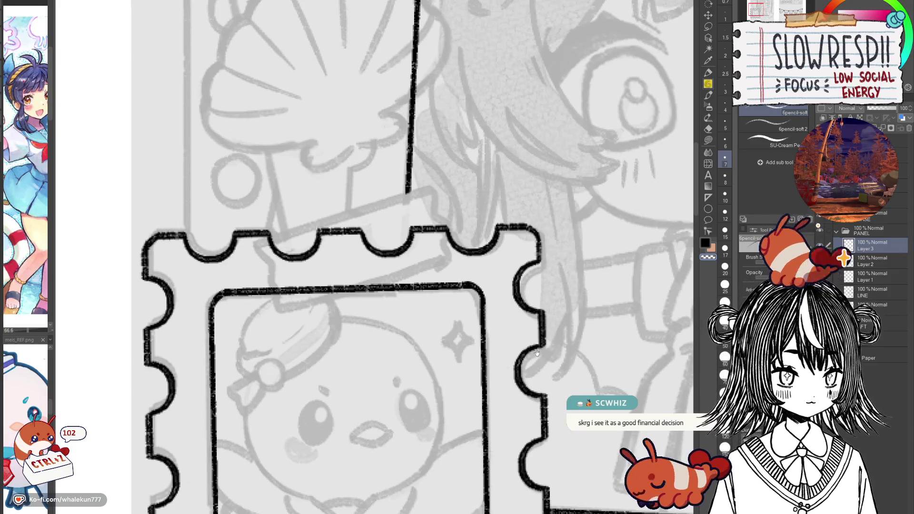
pyautogui.scroll(-4, 528, 332)
pyautogui.scroll(2, 529, 229)
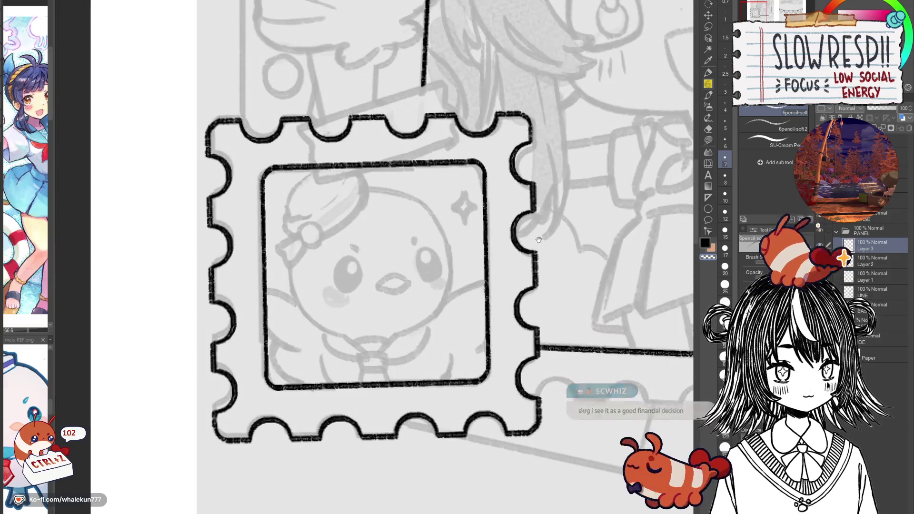
pyautogui.moveTo(545, 230); pyautogui.dragTo(548, 242)
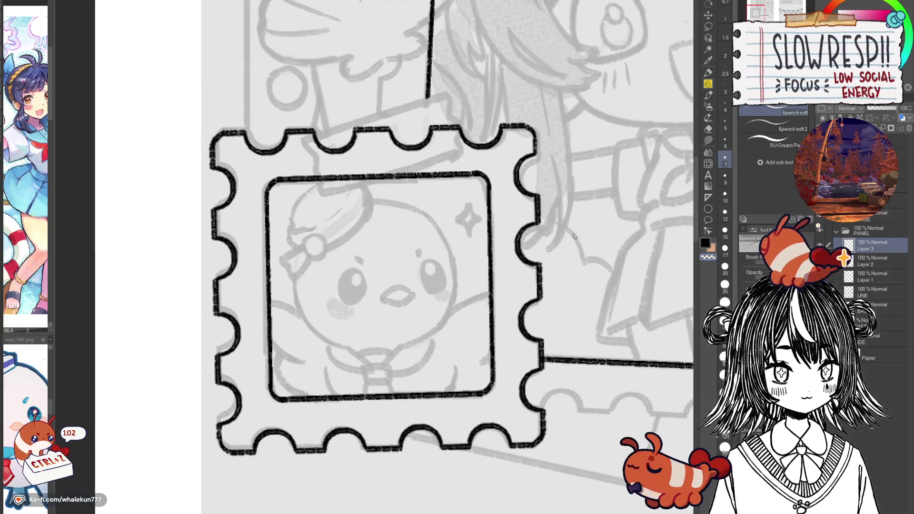
pyautogui.click(708, 16)
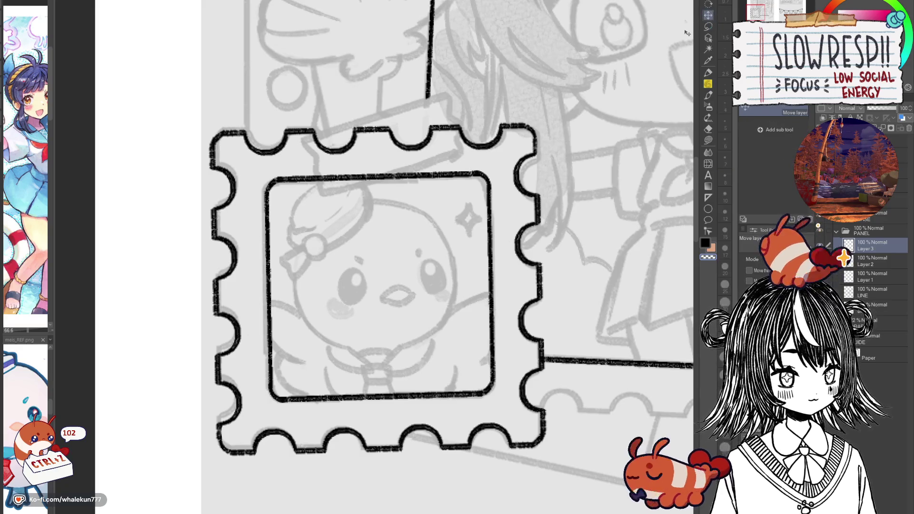
# Step: Magic-wand select then deselect on Layer 2, then merge Layer 3 down into Layer 2
pyautogui.scroll(-2, 540, 255)
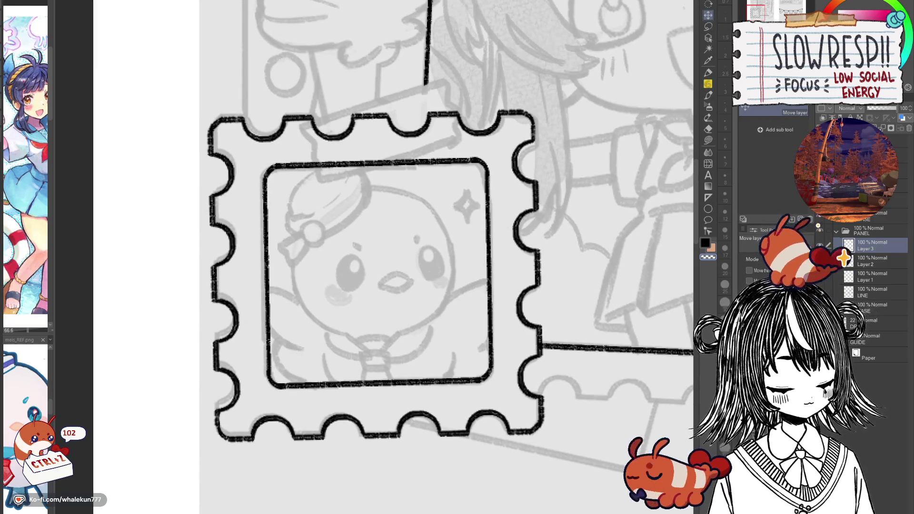
pyautogui.click(863, 264)
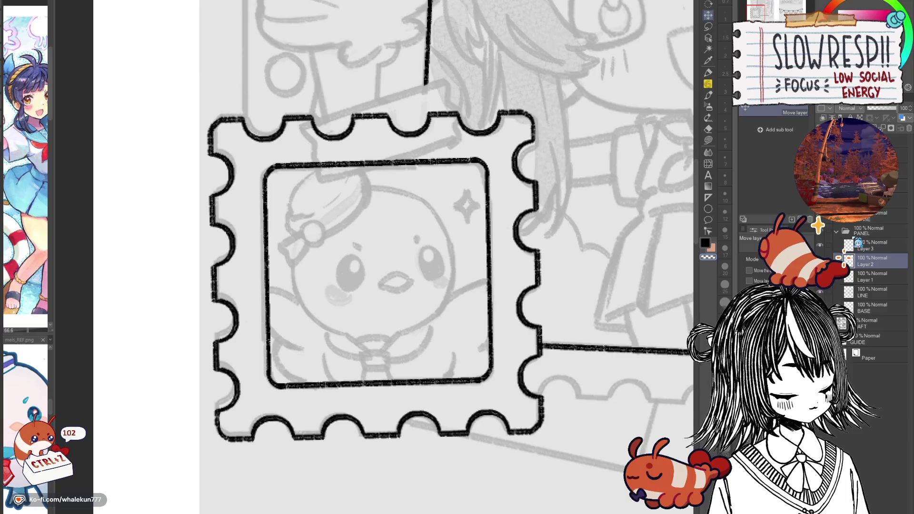
pyautogui.press('w')
pyautogui.keyDown('ctrl'); pyautogui.click(848, 259); pyautogui.keyUp('ctrl')
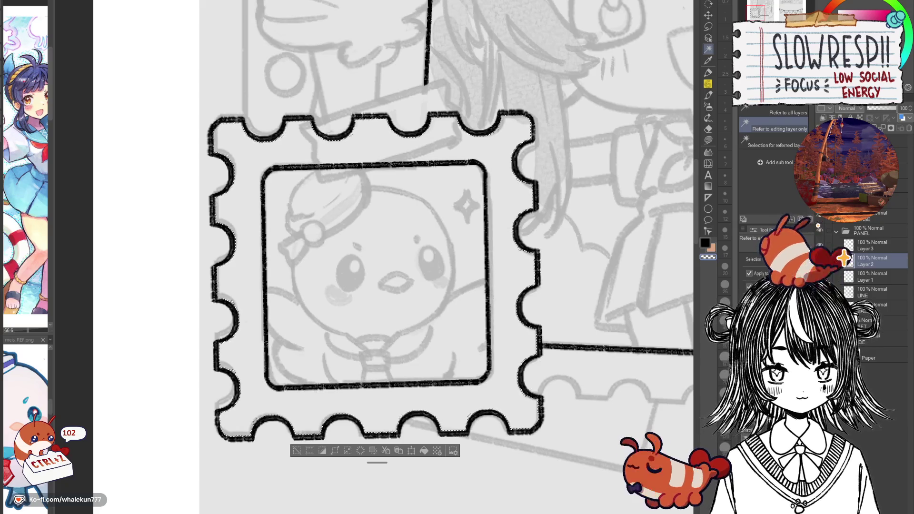
pyautogui.hotkey('ctrl', 'd')
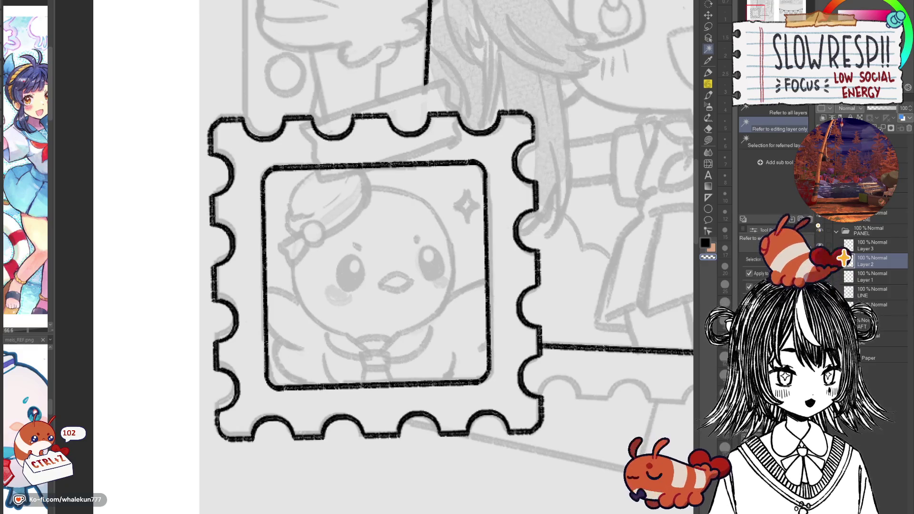
pyautogui.click(885, 247)
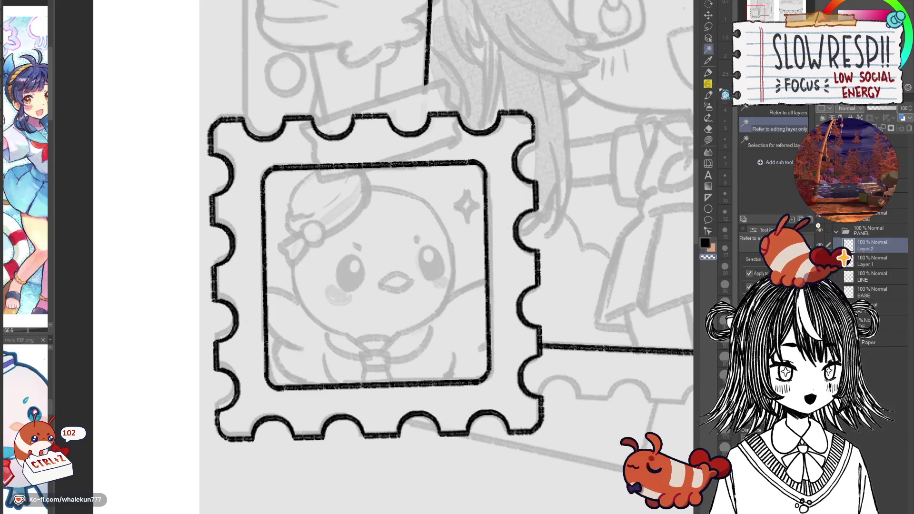
pyautogui.click(708, 15)
pyautogui.moveTo(573, 349); pyautogui.dragTo(574, 340)
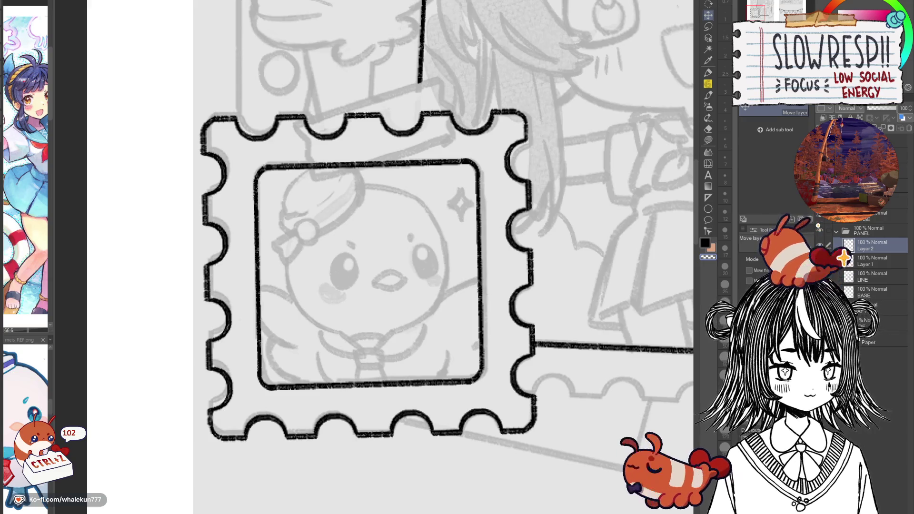
pyautogui.press('p')
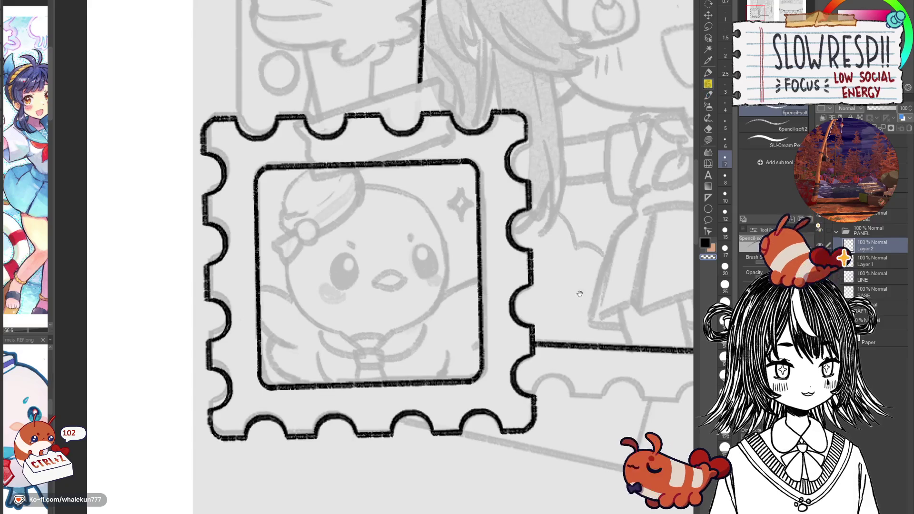
pyautogui.scroll(-5, 542, 322)
pyautogui.moveTo(542, 323); pyautogui.dragTo(493, 339)
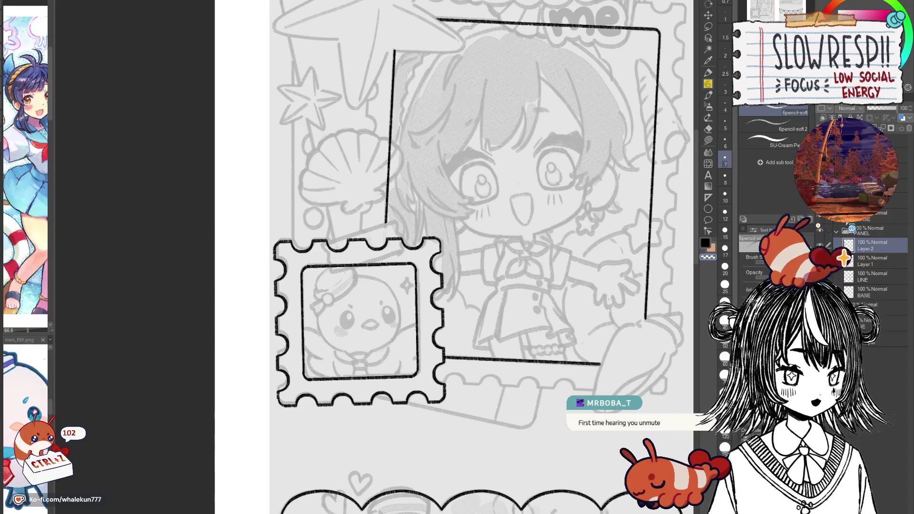
# Step: Add new raster Layer 3 above Layer 2, then bring the chick stamp into close view
pyautogui.hotkey('ctrl', 'shift', 'n')
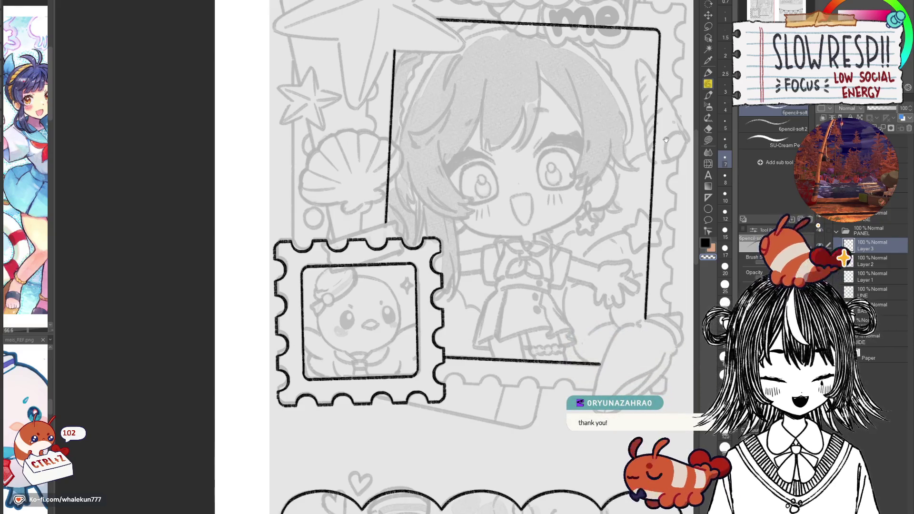
pyautogui.moveTo(414, 214); pyautogui.dragTo(470, 193)
pyautogui.scroll(3, 471, 193)
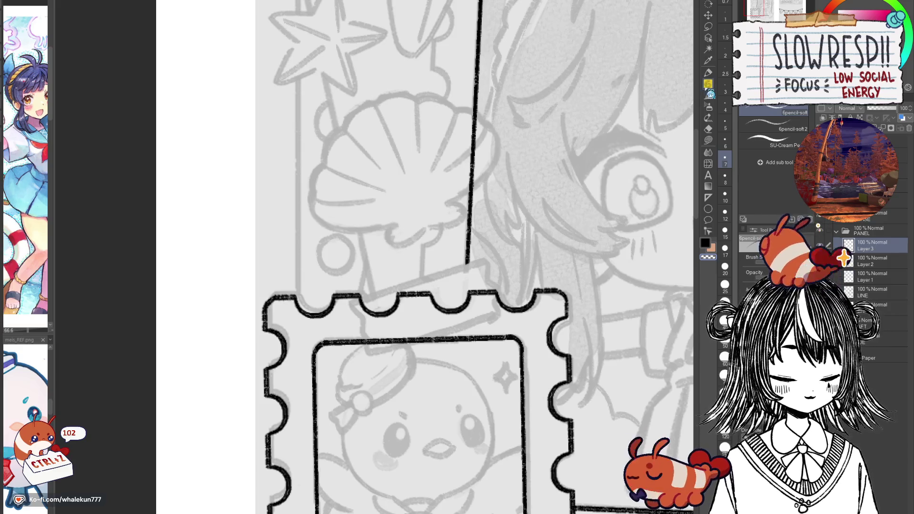
pyautogui.moveTo(485, 422); pyautogui.dragTo(444, 331)
pyautogui.moveTo(444, 342)
pyautogui.mouseDown()
pyautogui.moveTo(434, 343)
pyautogui.moveTo(419, 401)
pyautogui.moveTo(439, 382)
pyautogui.mouseUp()
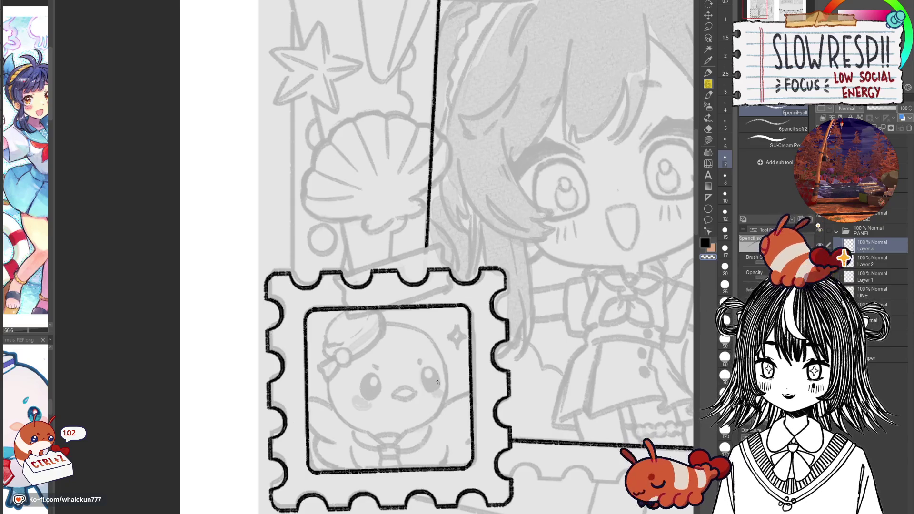
pyautogui.moveTo(587, 274)
pyautogui.mouseDown()
pyautogui.moveTo(602, 294)
pyautogui.moveTo(616, 270)
pyautogui.mouseUp()
pyautogui.press('h')
pyautogui.press('h')
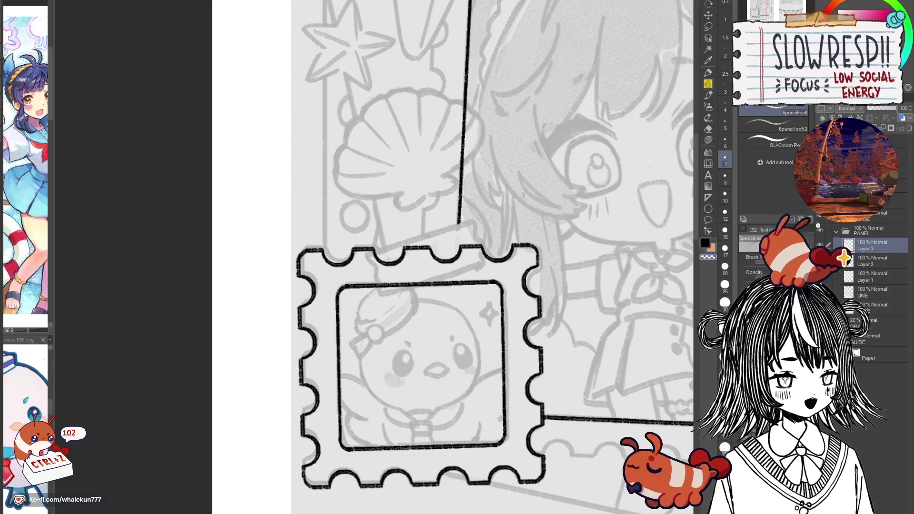
pyautogui.moveTo(504, 343); pyautogui.dragTo(500, 325)
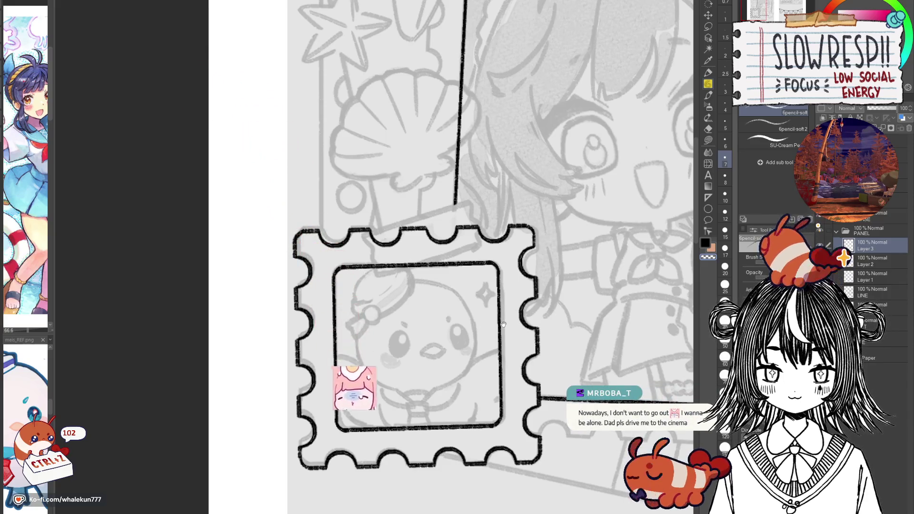
pyautogui.moveTo(536, 349); pyautogui.dragTo(533, 331)
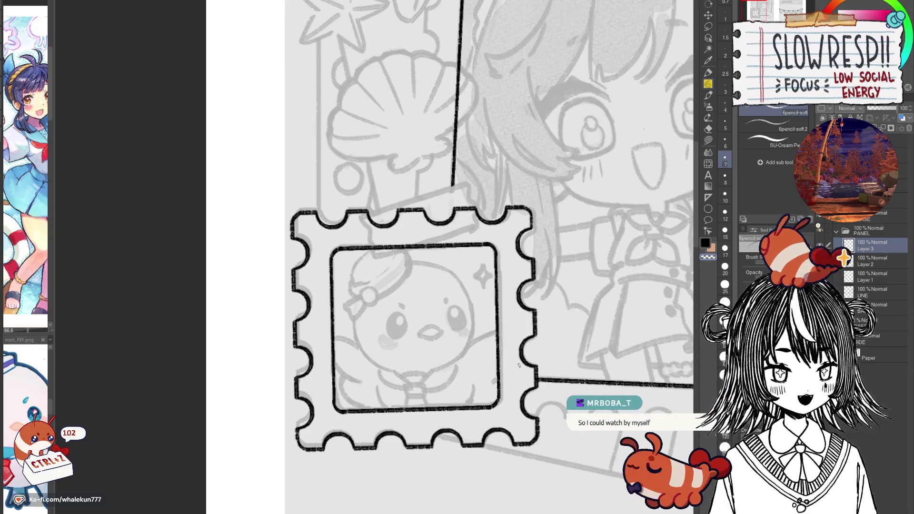
pyautogui.moveTo(617, 224); pyautogui.dragTo(627, 190)
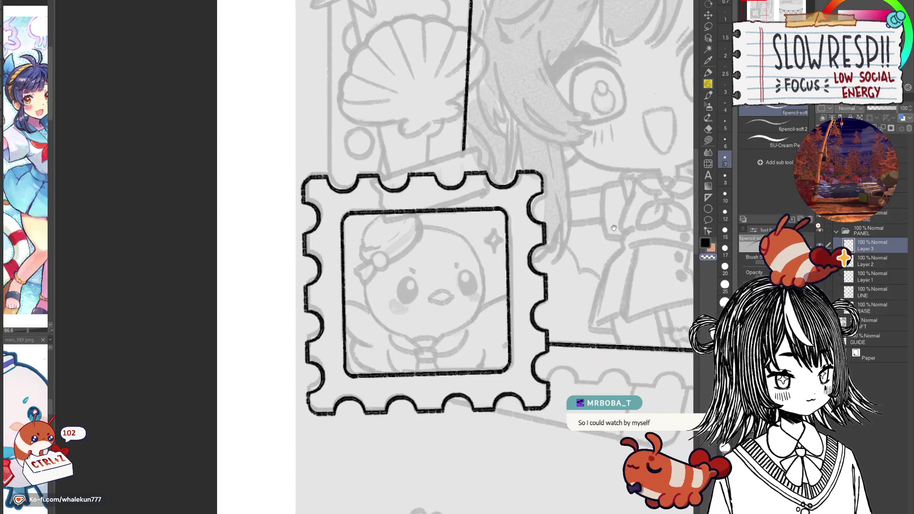
pyautogui.scroll(2, 611, 247)
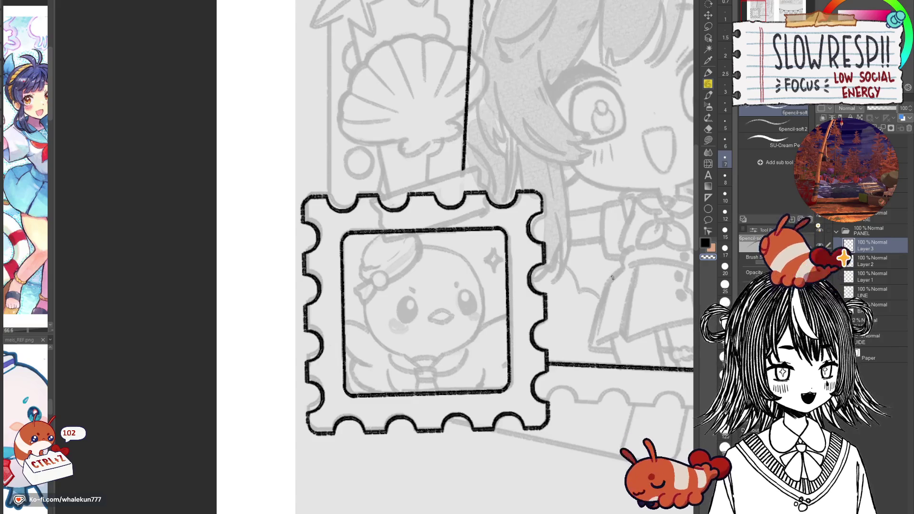
pyautogui.scroll(-1, 520, 291)
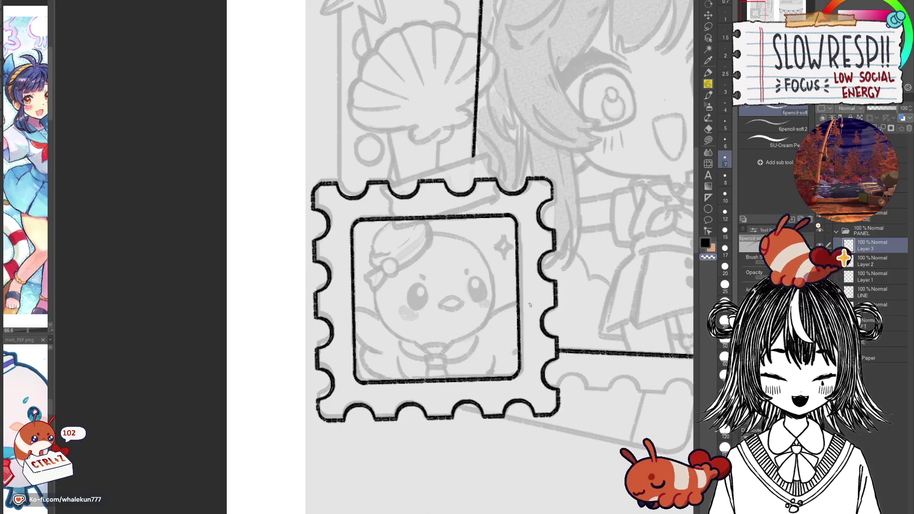
pyautogui.press('h')
pyautogui.press('h')
pyautogui.moveTo(502, 324)
pyautogui.mouseDown()
pyautogui.moveTo(497, 272)
pyautogui.moveTo(498, 381)
pyautogui.mouseUp()
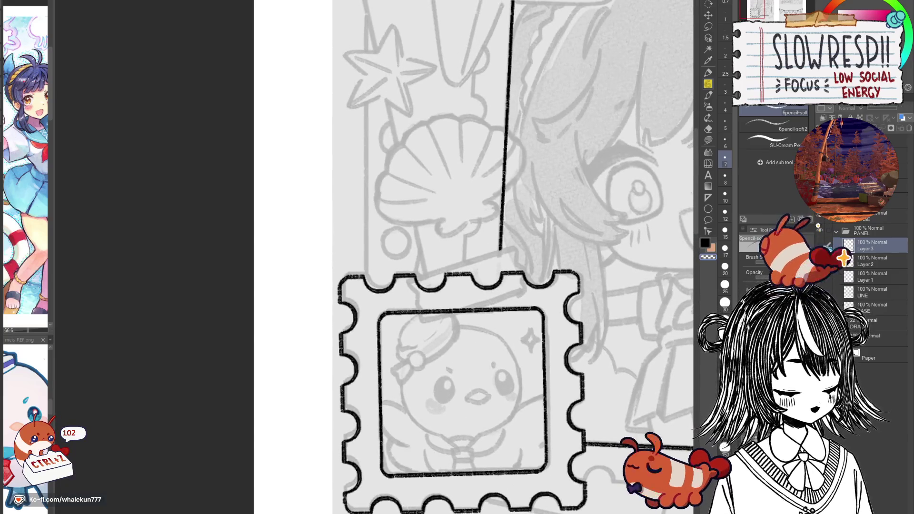
pyautogui.moveTo(436, 259); pyautogui.dragTo(481, 255)
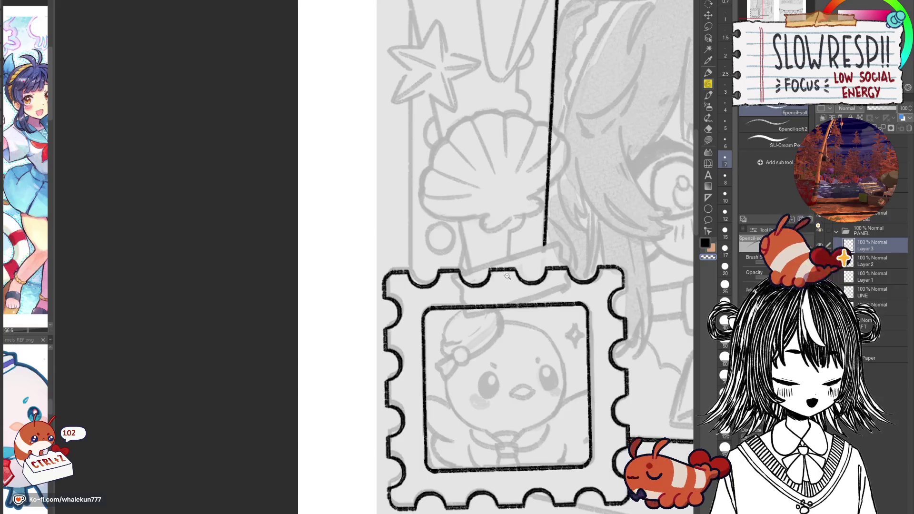
pyautogui.scroll(2, 481, 255)
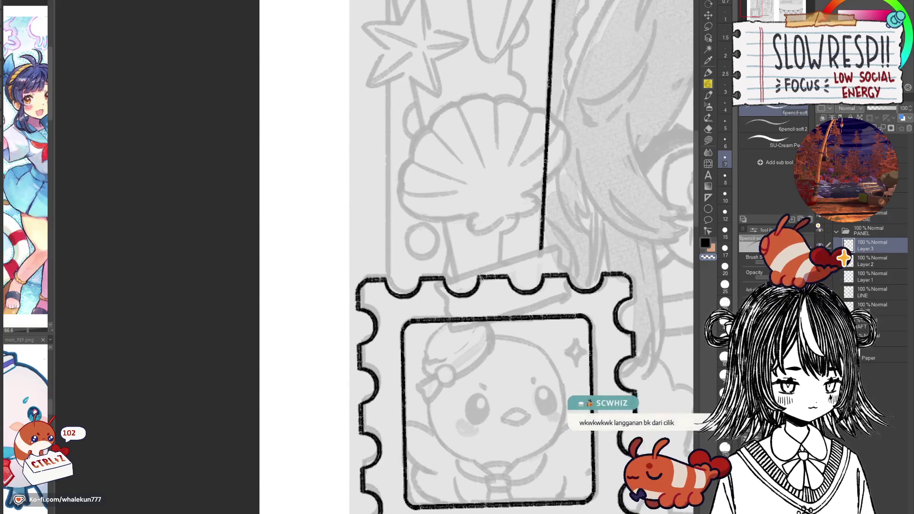